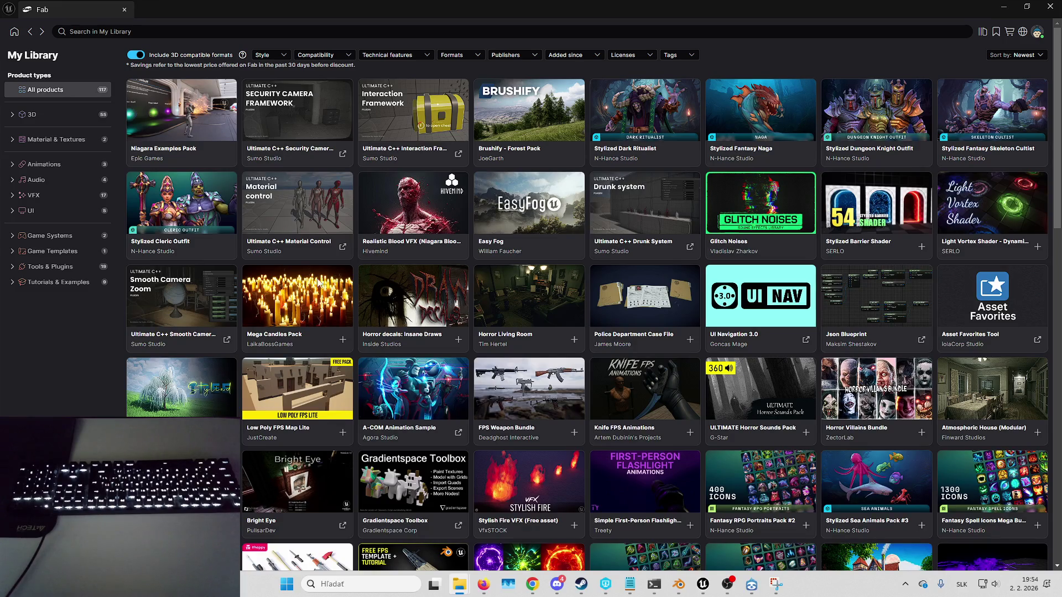
# Step: Add the Mega Candles Pack from Fab's library to the project so its download starts
pyautogui.click(355, 262)
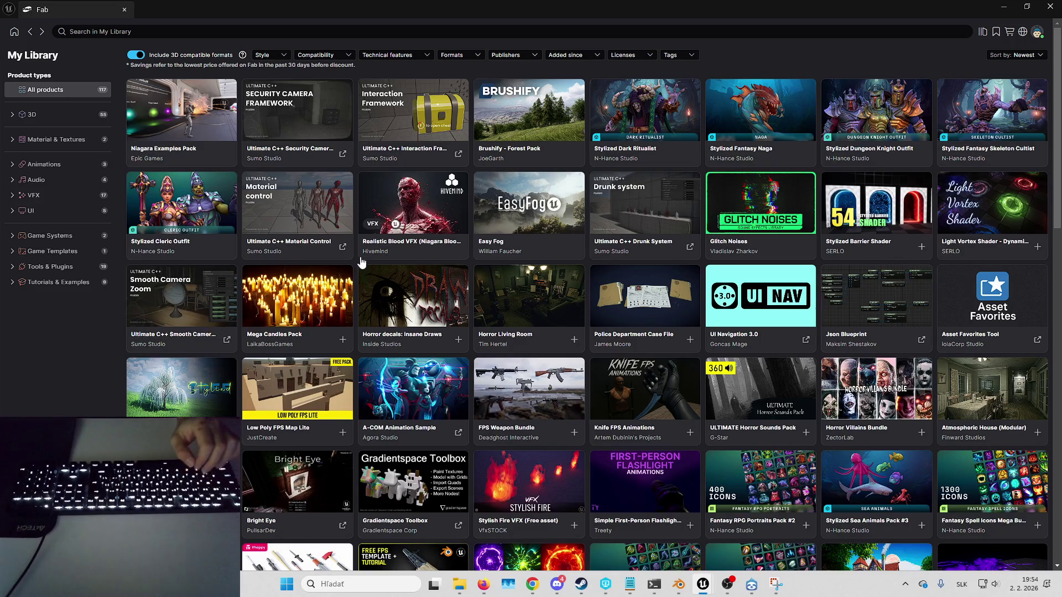
pyautogui.hotkey('alt', 'Tab')
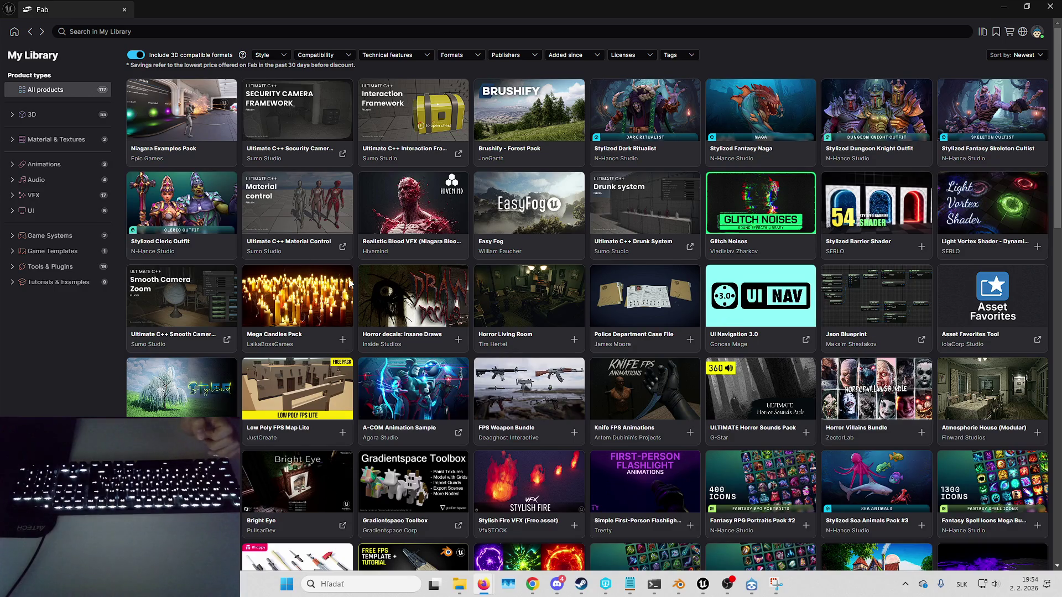
pyautogui.hotkey('alt', 'Tab')
pyautogui.click(343, 340)
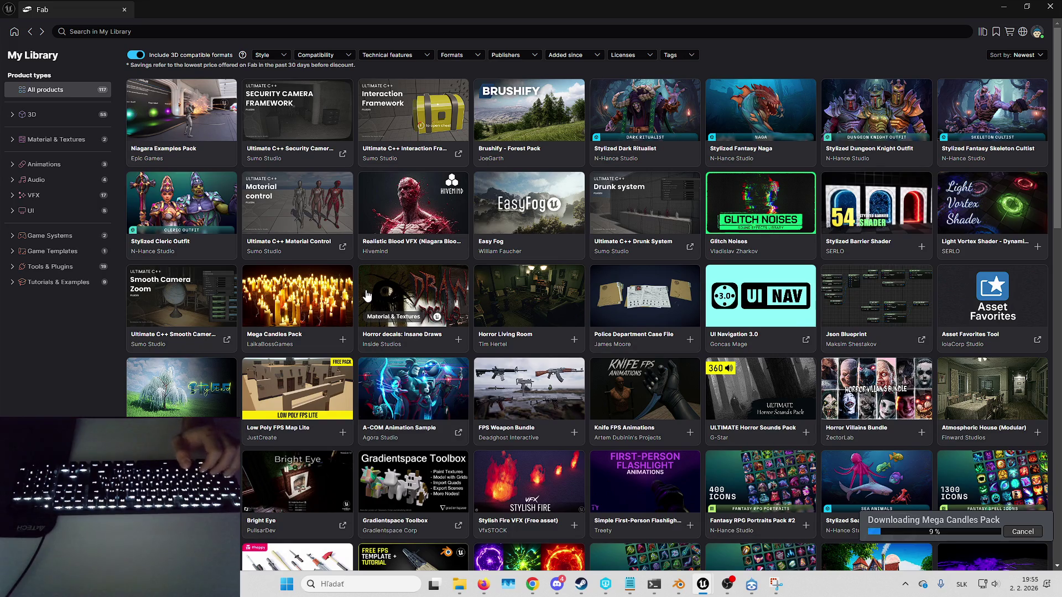
pyautogui.hotkey('alt', 'Tab')
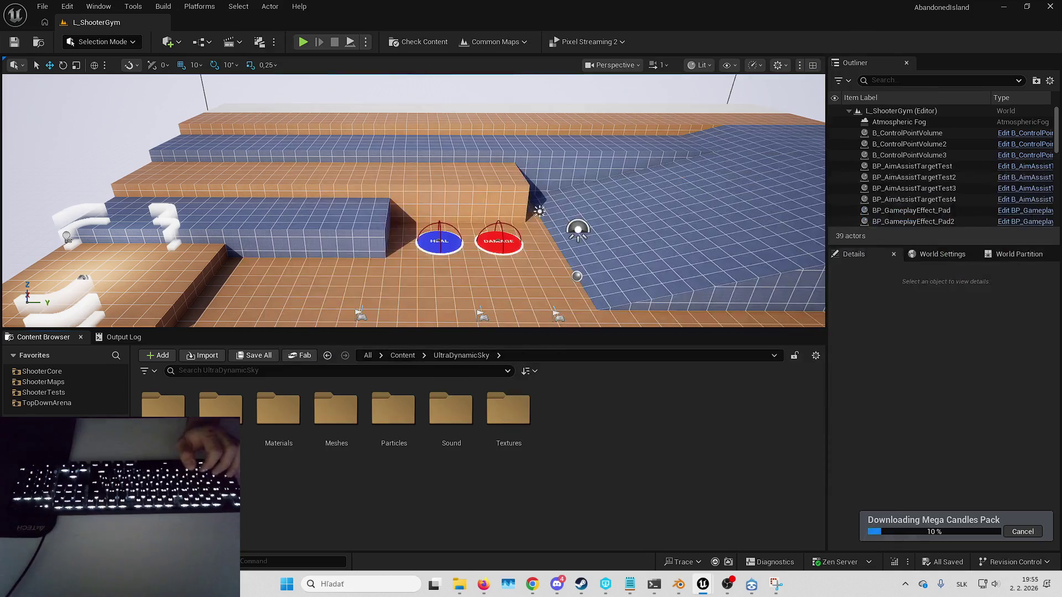
# Step: Browse the Content Browser from UltraDynamicSky up to All, then into Plugins > HorrorCore
pyautogui.moveTo(308, 310); pyautogui.dragTo(309, 309)
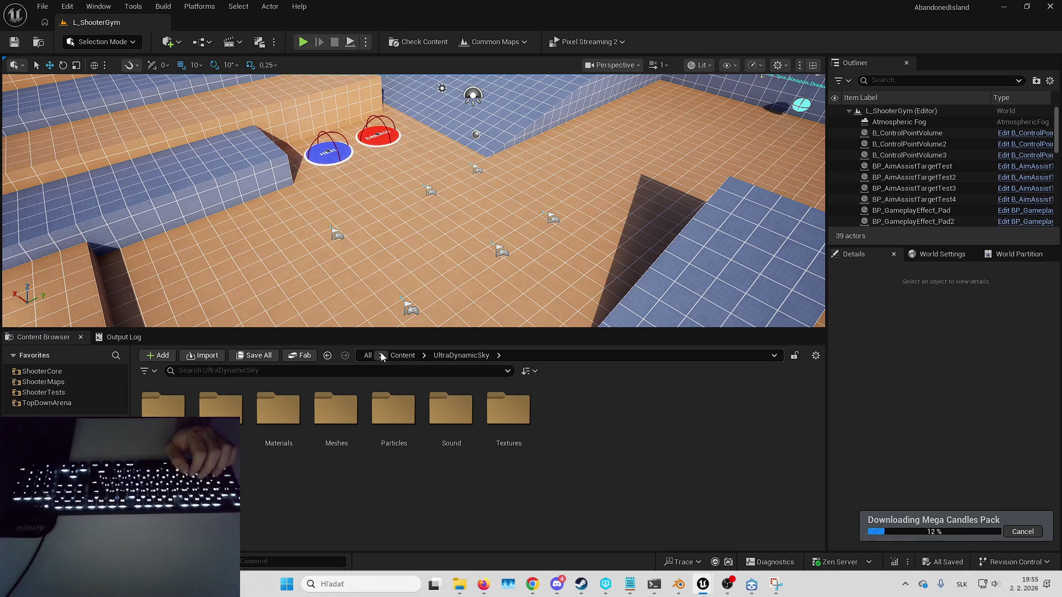
pyautogui.click(409, 355)
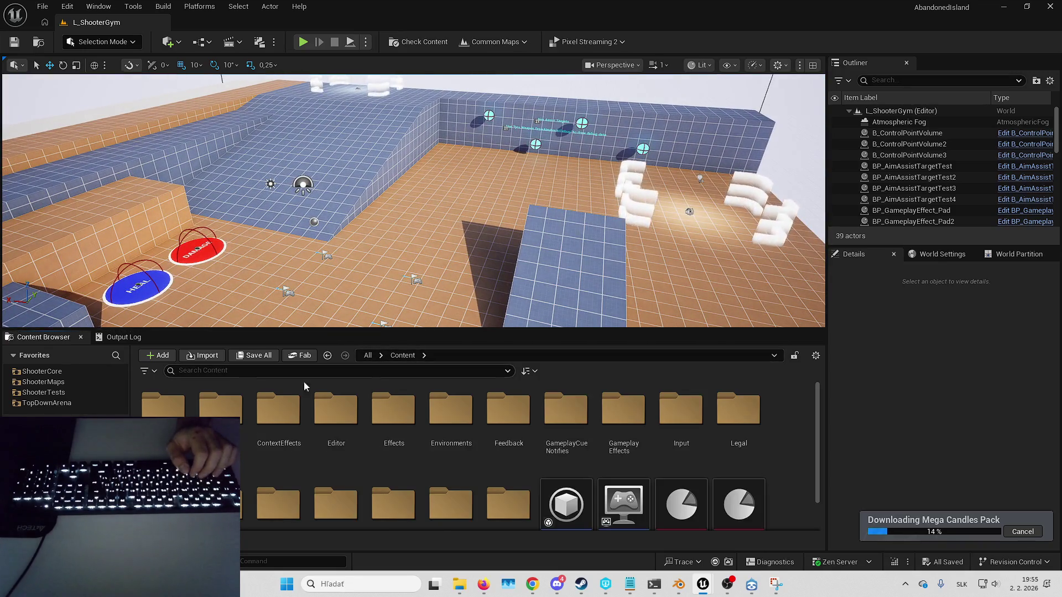
pyautogui.scroll(-5, 276, 432)
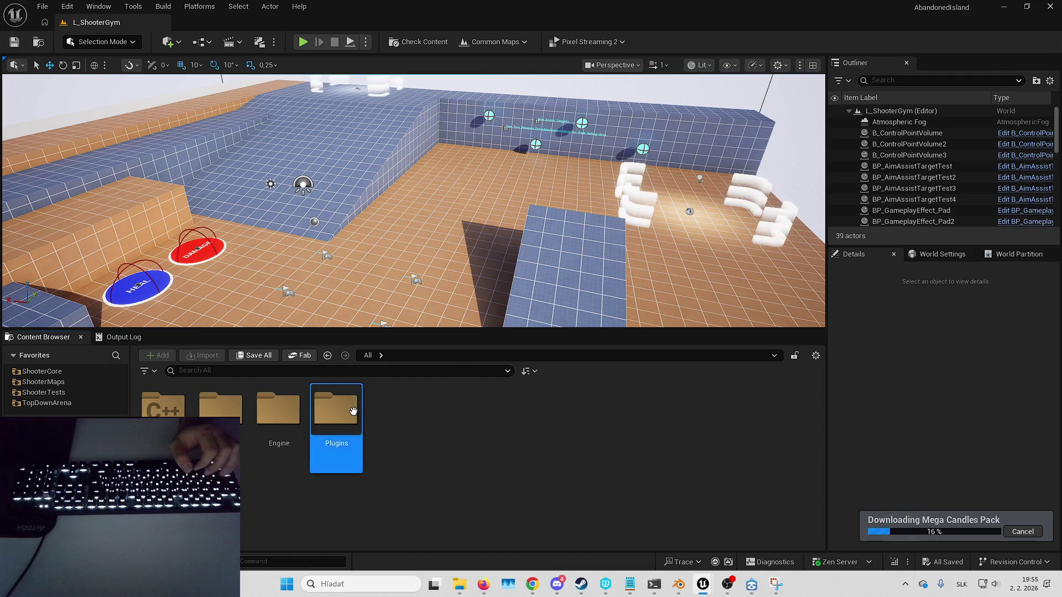
pyautogui.doubleClick(337, 421)
pyautogui.click(508, 420)
pyautogui.doubleClick(501, 416)
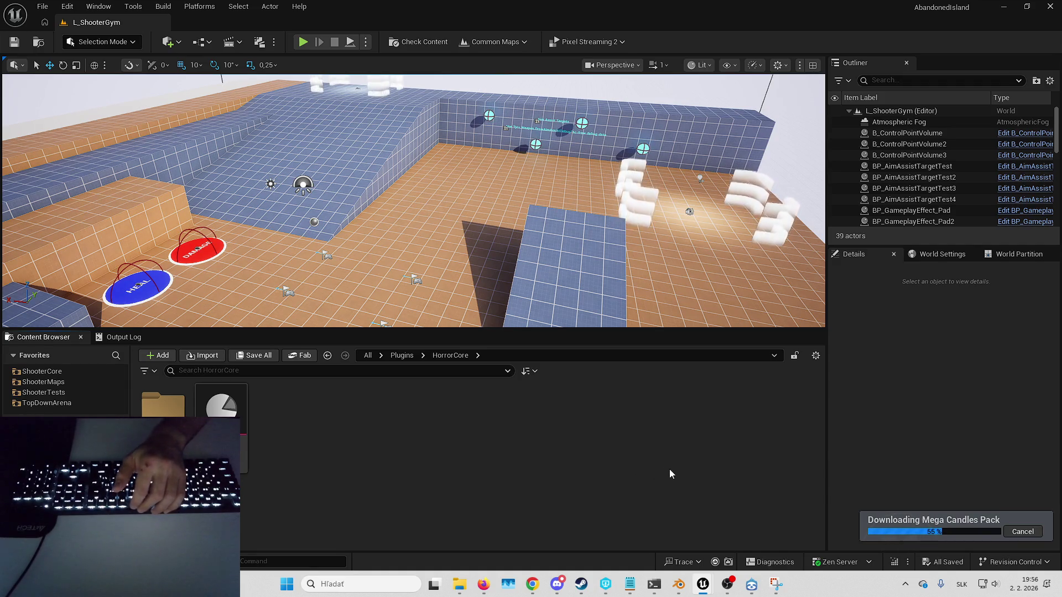
# Step: Close the stray Snipping Tool window and show the level's World Settings
pyautogui.moveTo(777, 584)
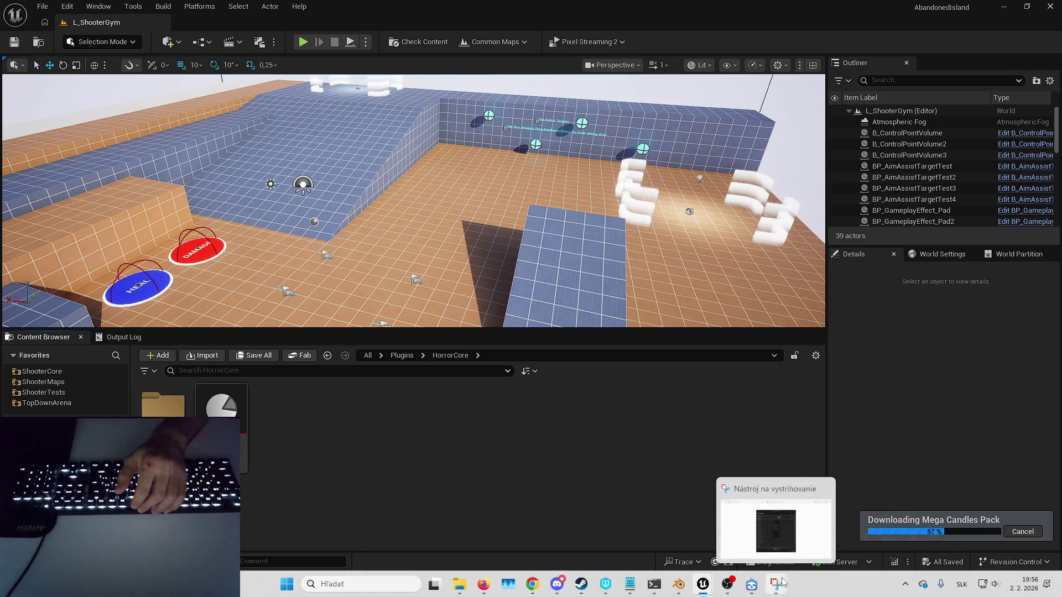
pyautogui.click(825, 489)
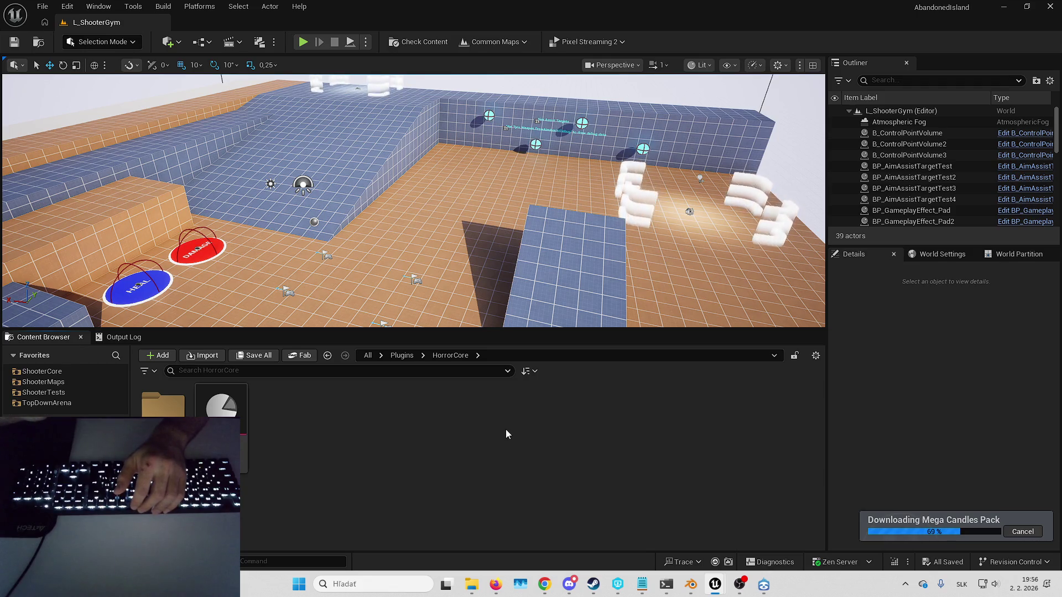
pyautogui.click(954, 255)
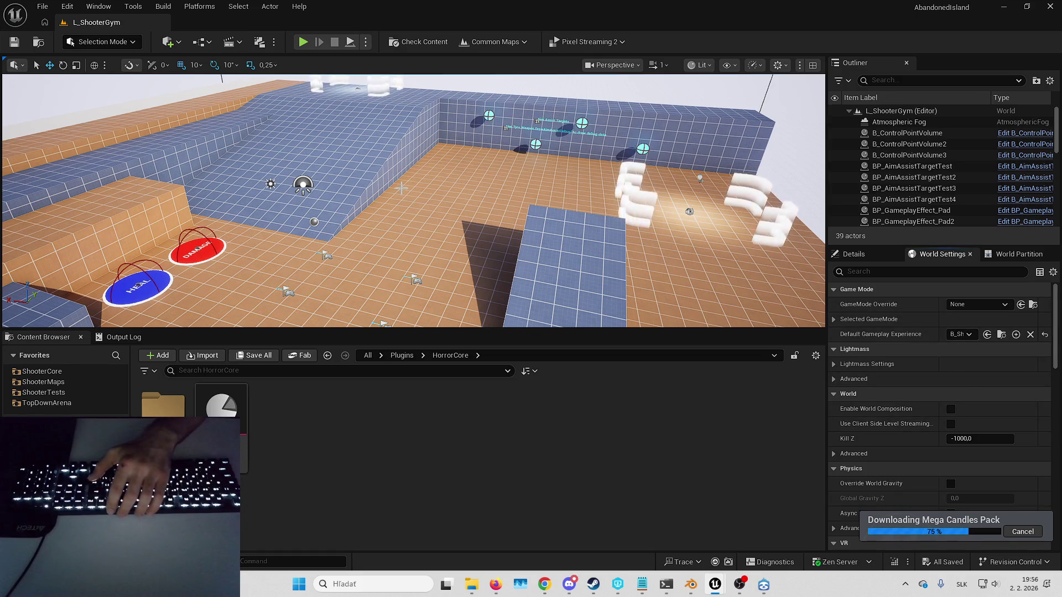
# Step: Open L_HorrorPlayground from HorrorCore Maps and delete the HEAL and DAMAGE pads
pyautogui.scroll(3, 498, 287)
pyautogui.doubleClick(164, 403)
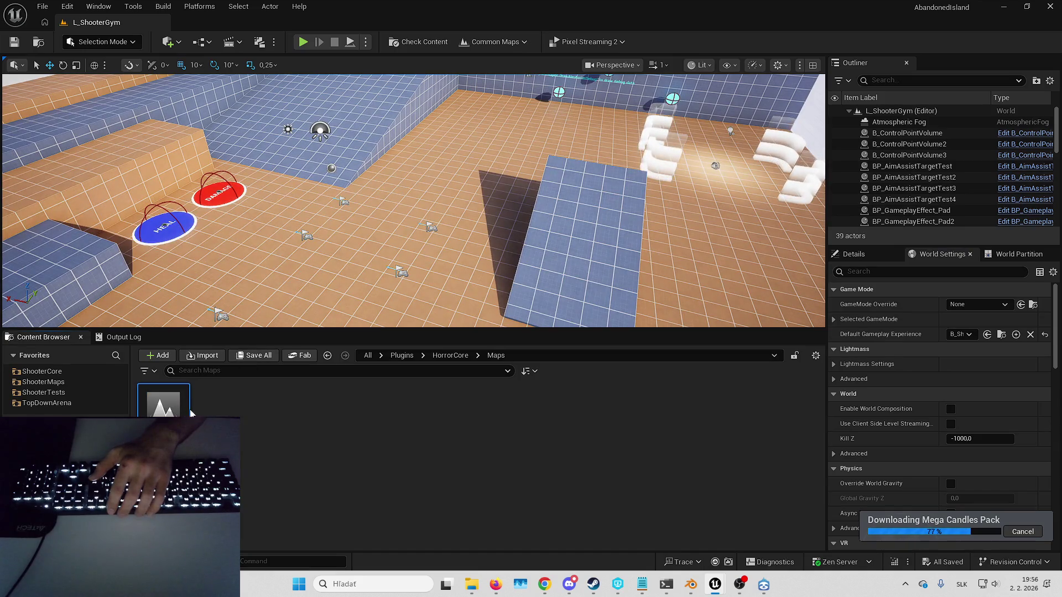
pyautogui.doubleClick(164, 403)
pyautogui.scroll(-10, 368, 310)
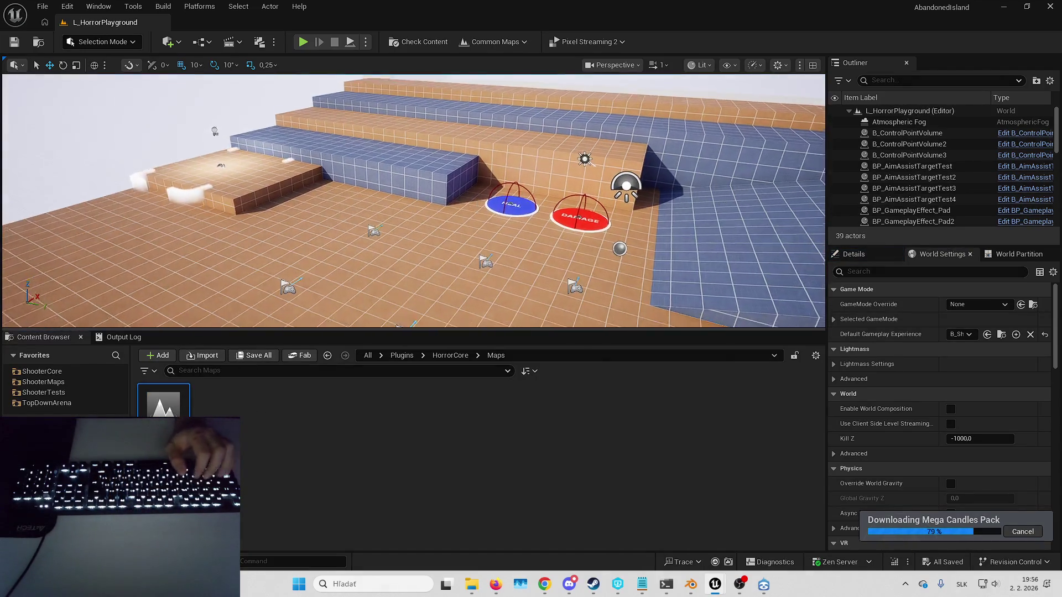
pyautogui.click(911, 211)
pyautogui.keyDown('shift'); pyautogui.click(913, 222); pyautogui.keyUp('shift')
pyautogui.press('Delete')
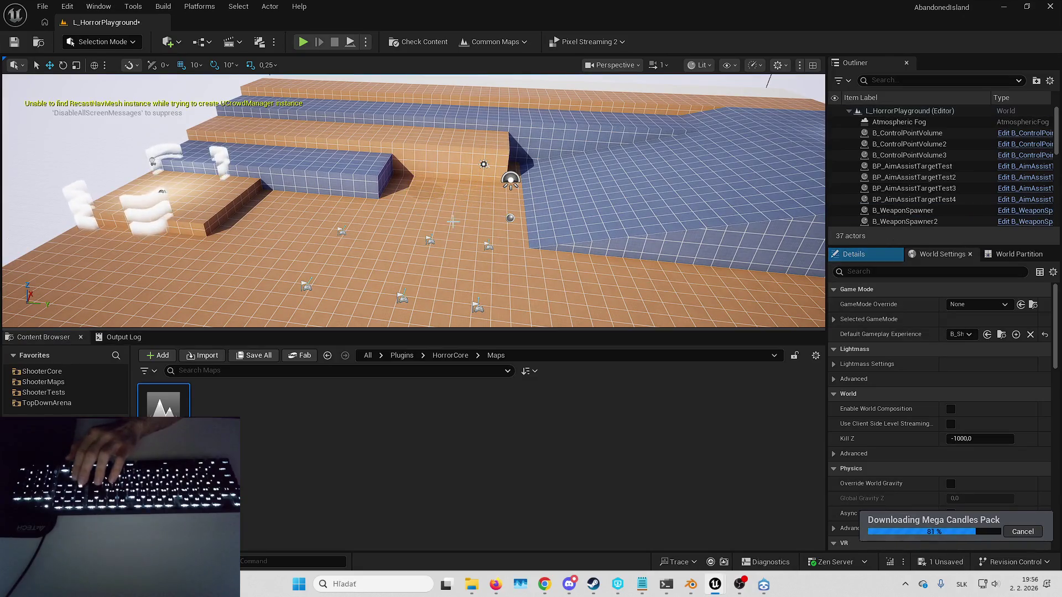
# Step: Delete B_ControlPointVolume, the aim-assist targets and their two text labels
pyautogui.doubleClick(908, 133)
pyautogui.press('Delete')
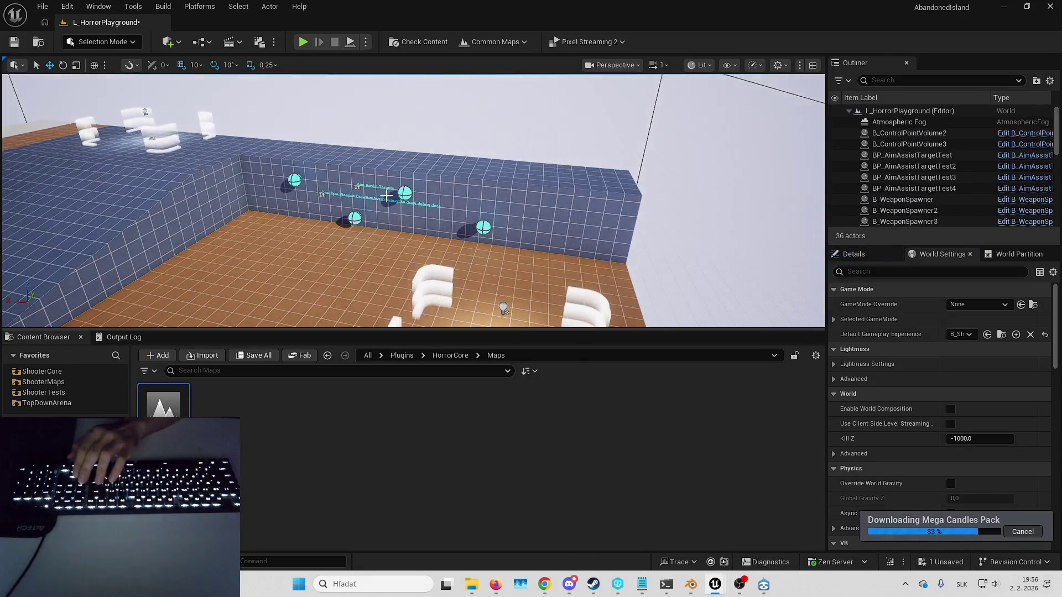
pyautogui.press('Delete')
pyautogui.click(392, 198)
pyautogui.keyDown('ctrl'); pyautogui.click(295, 182); pyautogui.keyUp('ctrl')
pyautogui.press('Delete')
# Step: Delete the weapon spawners and B_ControlPointVolume3, then save the level
pyautogui.press('Delete')
pyautogui.click(502, 308)
pyautogui.moveTo(502, 308)
pyautogui.mouseDown()
pyautogui.moveTo(438, 295)
pyautogui.moveTo(420, 309)
pyautogui.moveTo(410, 266)
pyautogui.mouseUp()
pyautogui.click(429, 230)
pyautogui.keyDown('ctrl'); pyautogui.click(391, 256); pyautogui.keyUp('ctrl')
pyautogui.press('Delete')
pyautogui.press('Delete')
pyautogui.rightClick(518, 209)
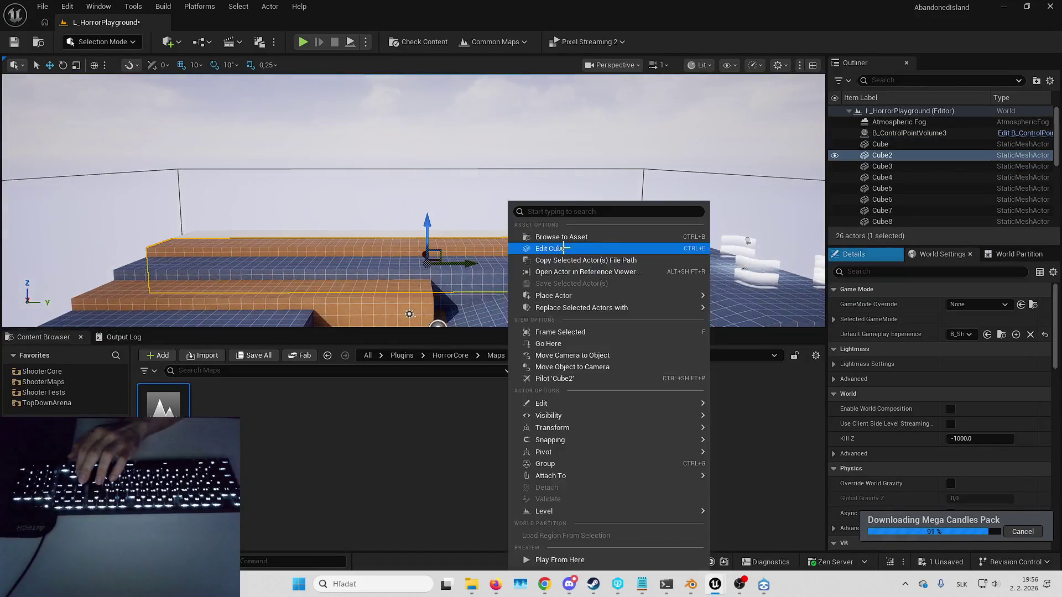
pyautogui.click(511, 237)
pyautogui.press('Delete')
pyautogui.moveTo(507, 240); pyautogui.dragTo(531, 243)
pyautogui.hotkey('ctrl', 's')
pyautogui.press('Return')
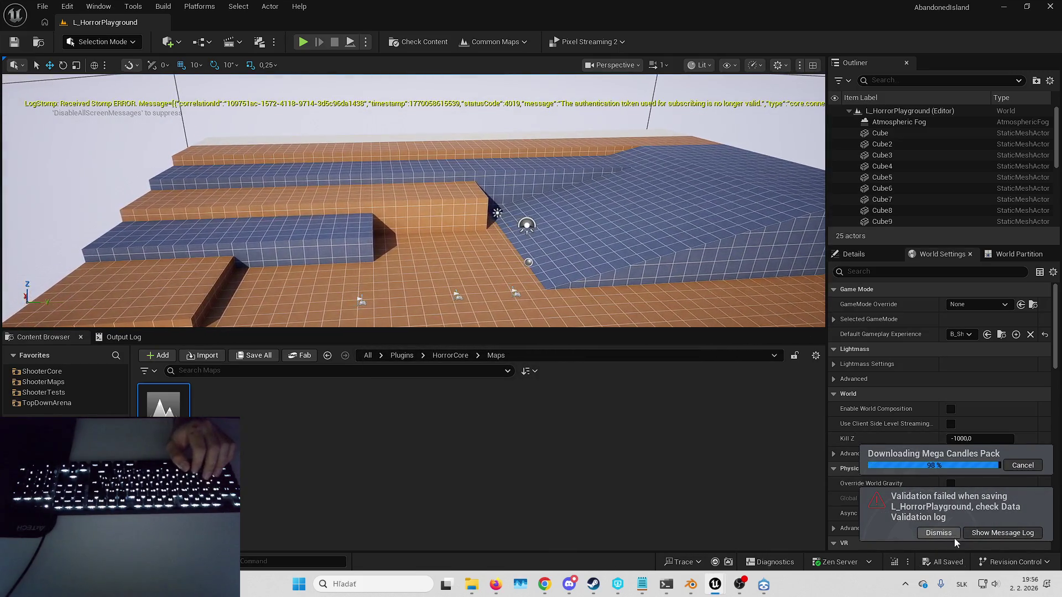
# Step: Dismiss the validation-failed notice and go back to the HorrorCore Maps folder
pyautogui.click(952, 536)
pyautogui.moveTo(387, 249)
pyautogui.mouseDown()
pyautogui.moveTo(368, 268)
pyautogui.moveTo(350, 239)
pyautogui.moveTo(273, 202)
pyautogui.moveTo(266, 211)
pyautogui.mouseUp()
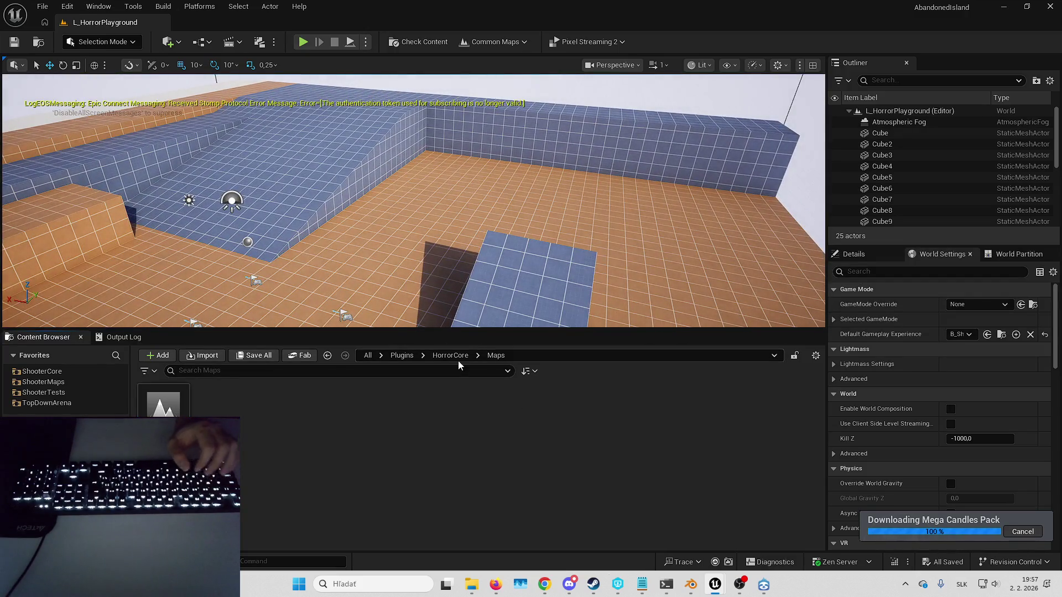
pyautogui.click(571, 430)
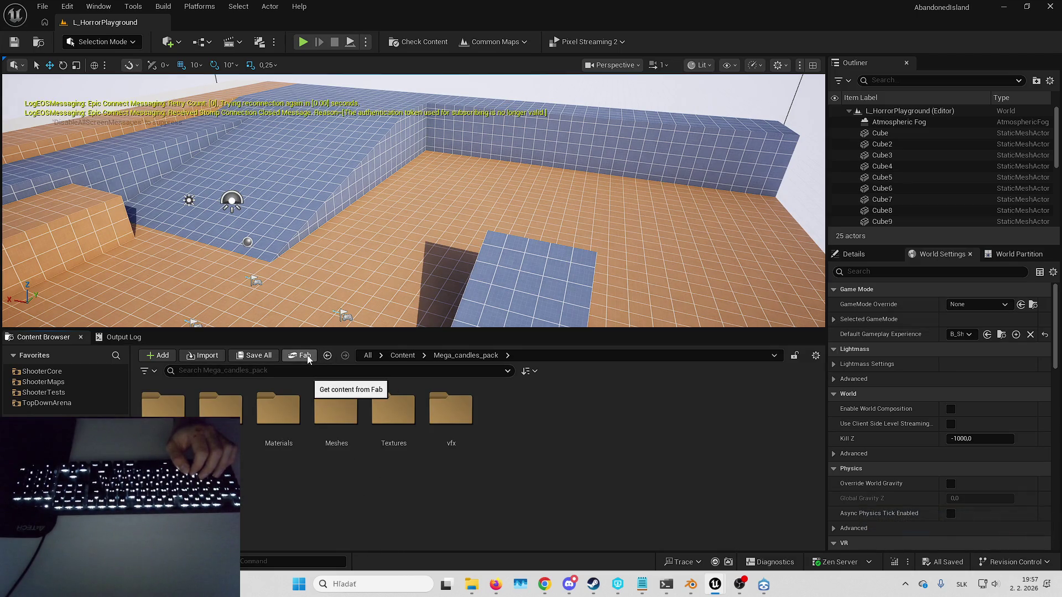
pyautogui.hotkey('alt', 'Left')
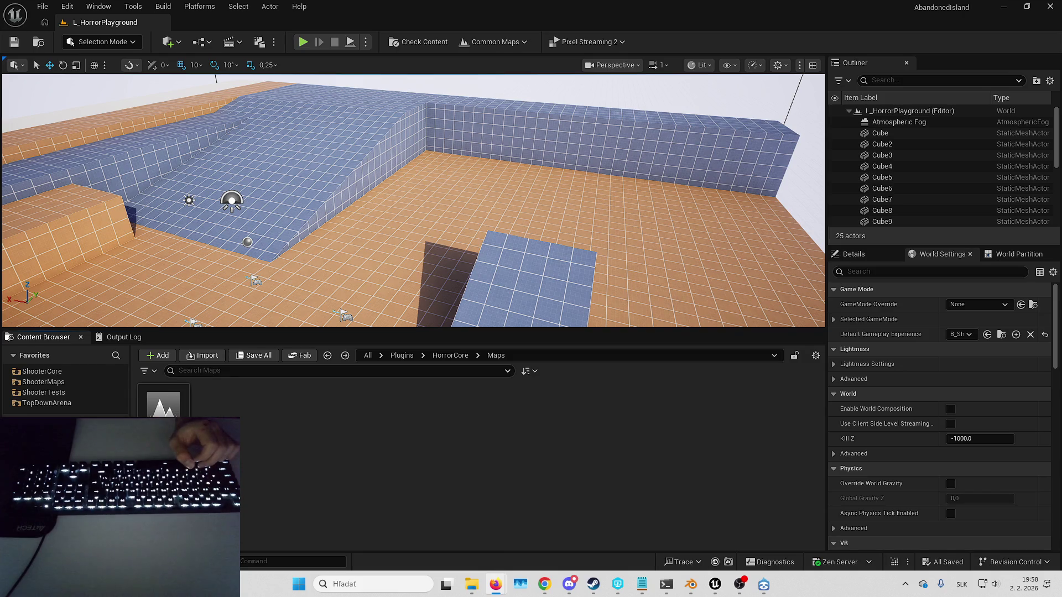
# Step: Send MeshBlend from Fab's My Library to the Epic Games Launcher for install, then close Fab
pyautogui.click(577, 460)
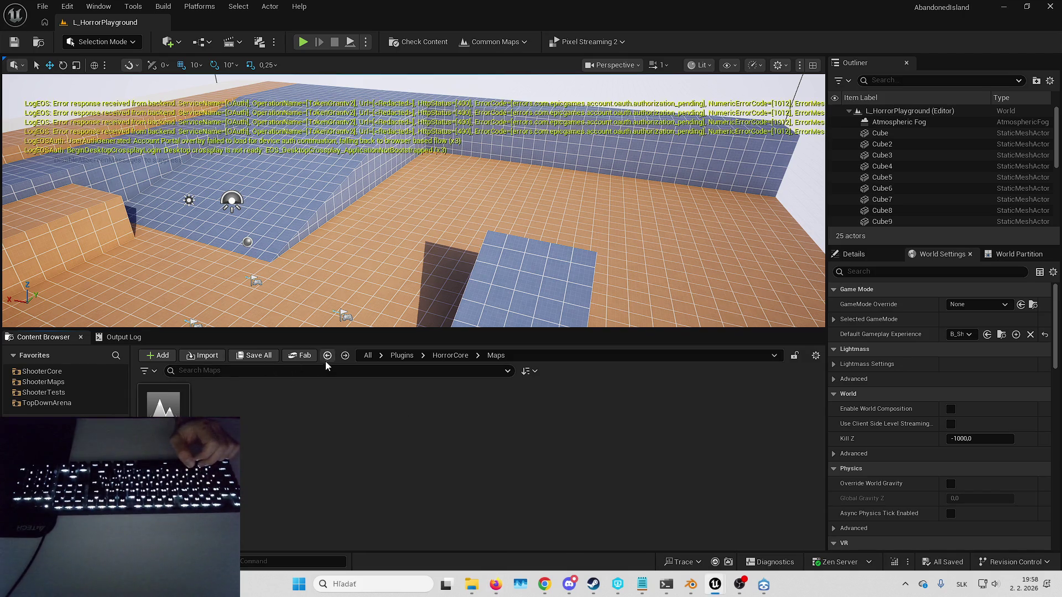
pyautogui.click(297, 357)
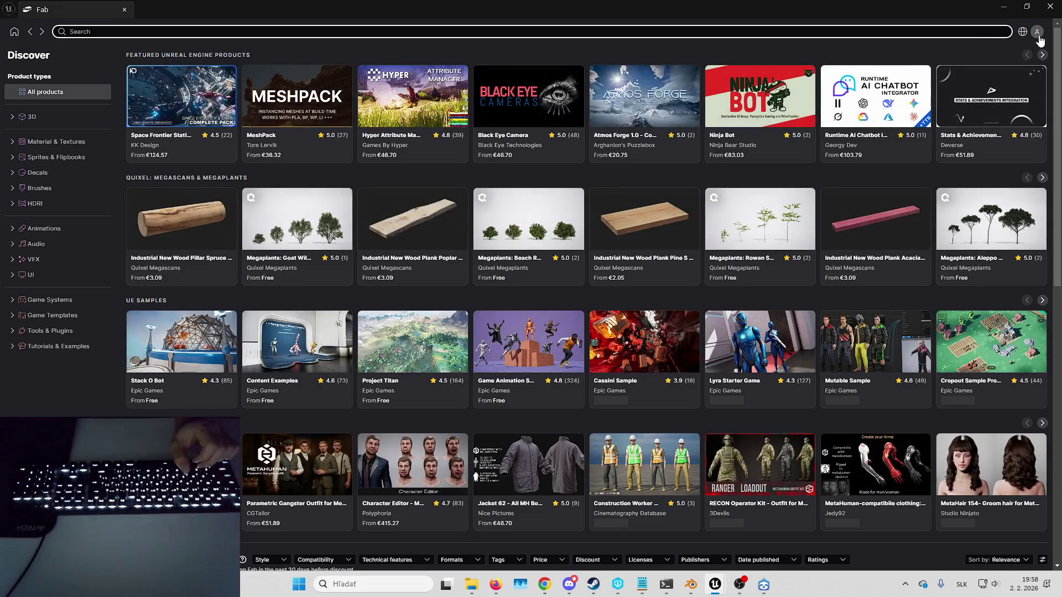
pyautogui.click(982, 32)
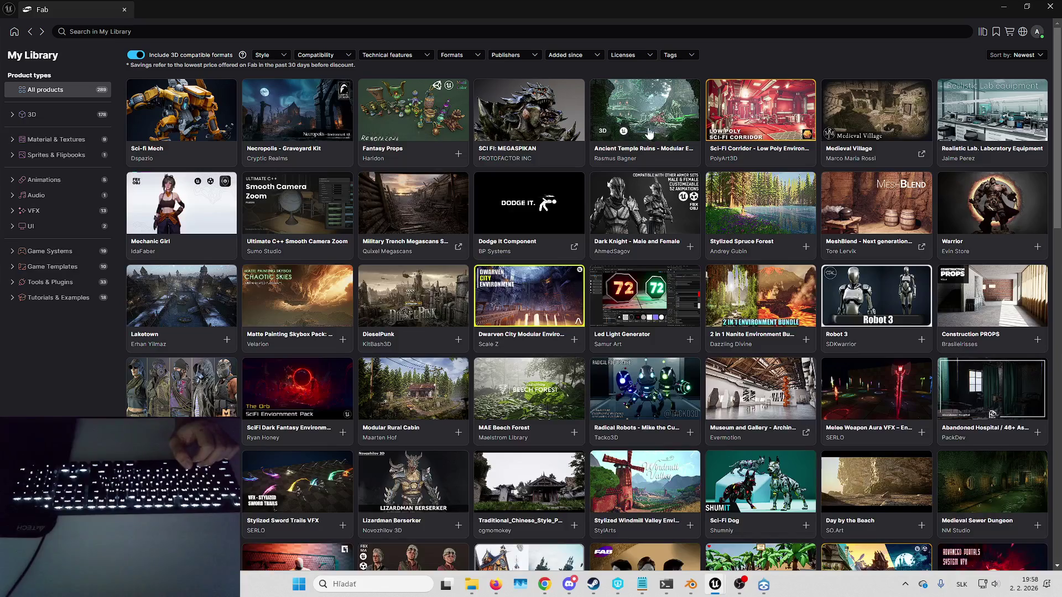
pyautogui.click(921, 246)
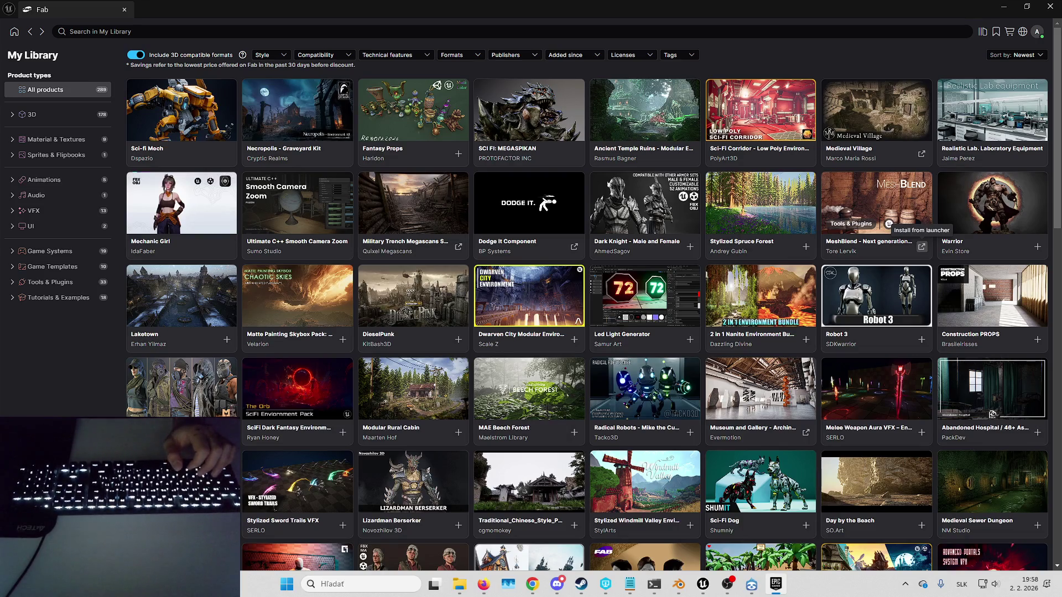
pyautogui.press('super+d')
pyautogui.press('super+d')
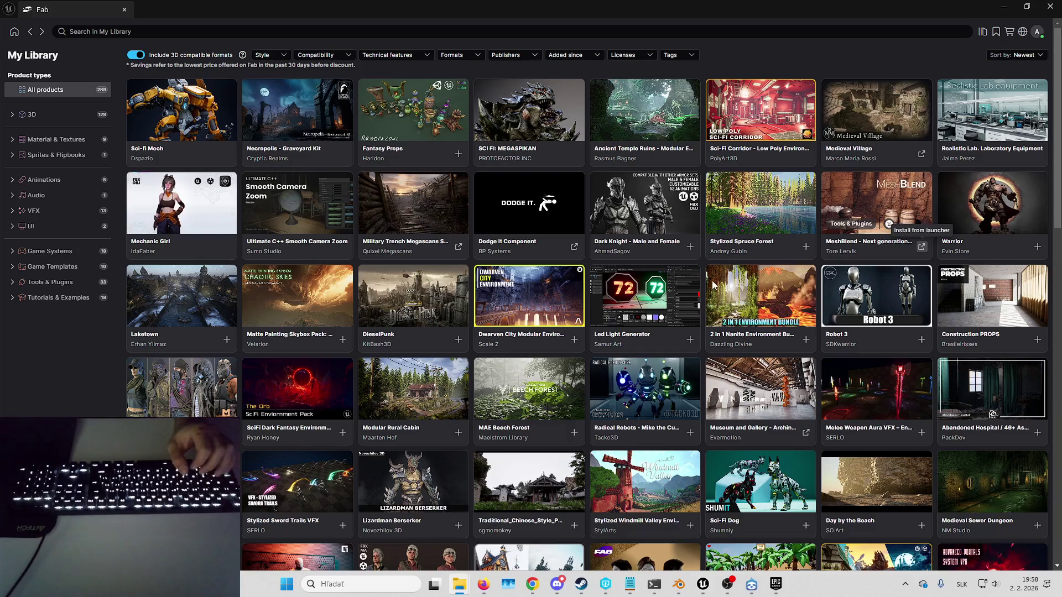
pyautogui.click(1050, 6)
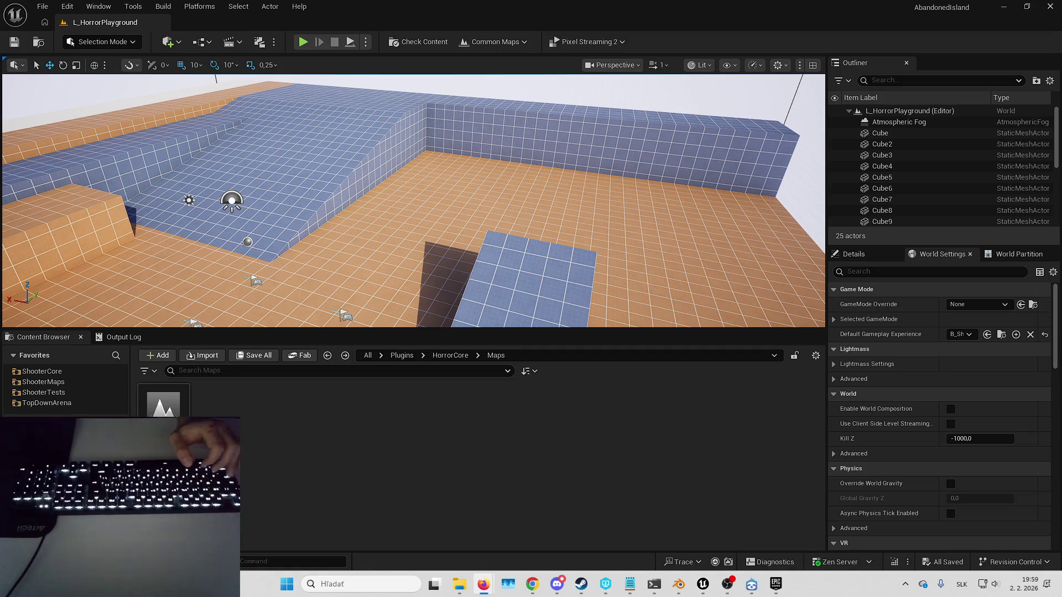
pyautogui.click(648, 391)
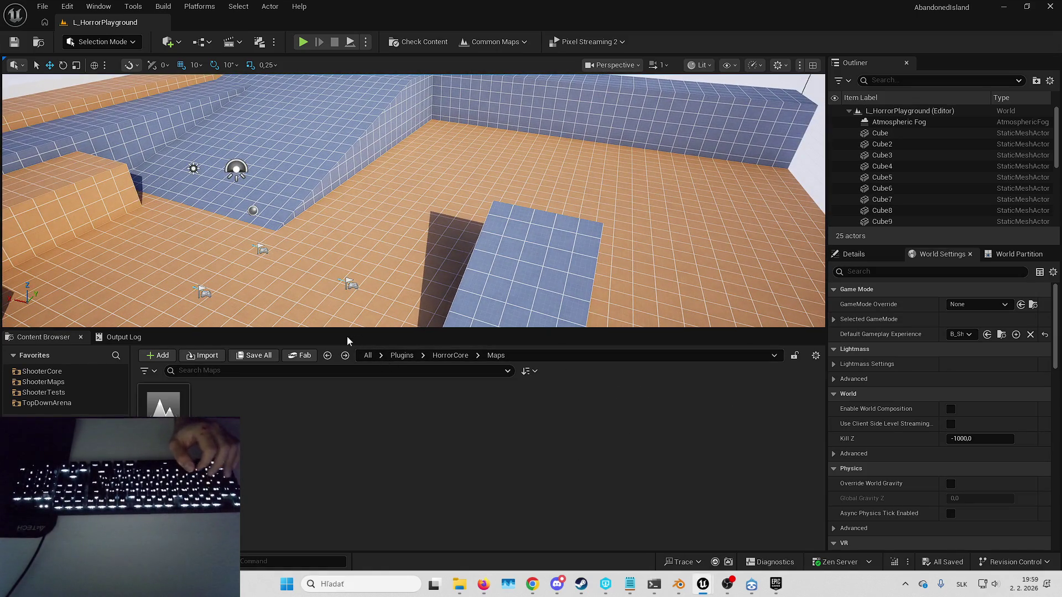
pyautogui.click(297, 357)
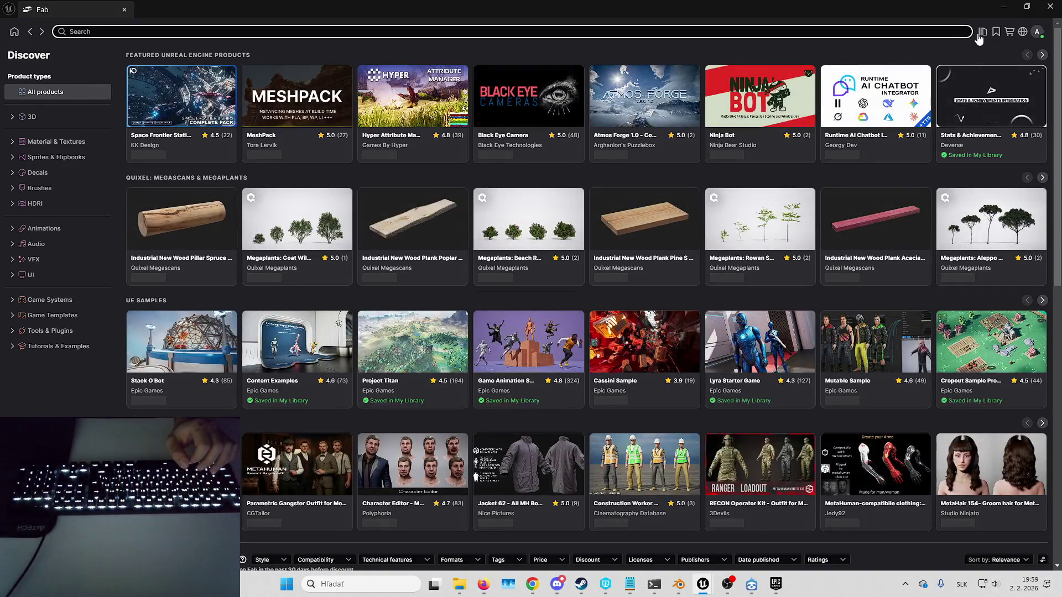
pyautogui.click(982, 32)
pyautogui.click(632, 31)
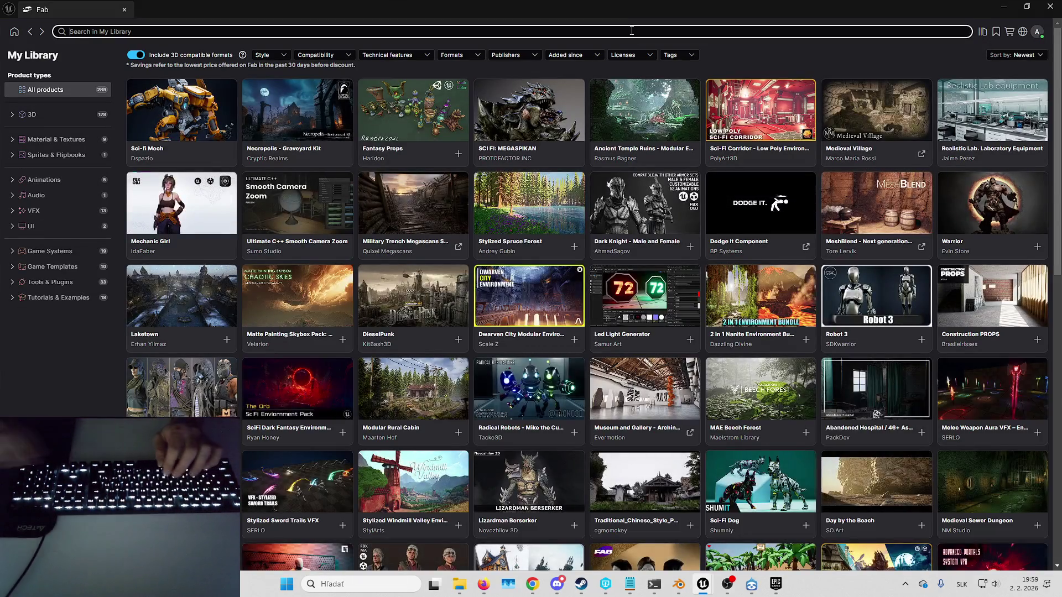
pyautogui.write('hive')
pyautogui.press('Return')
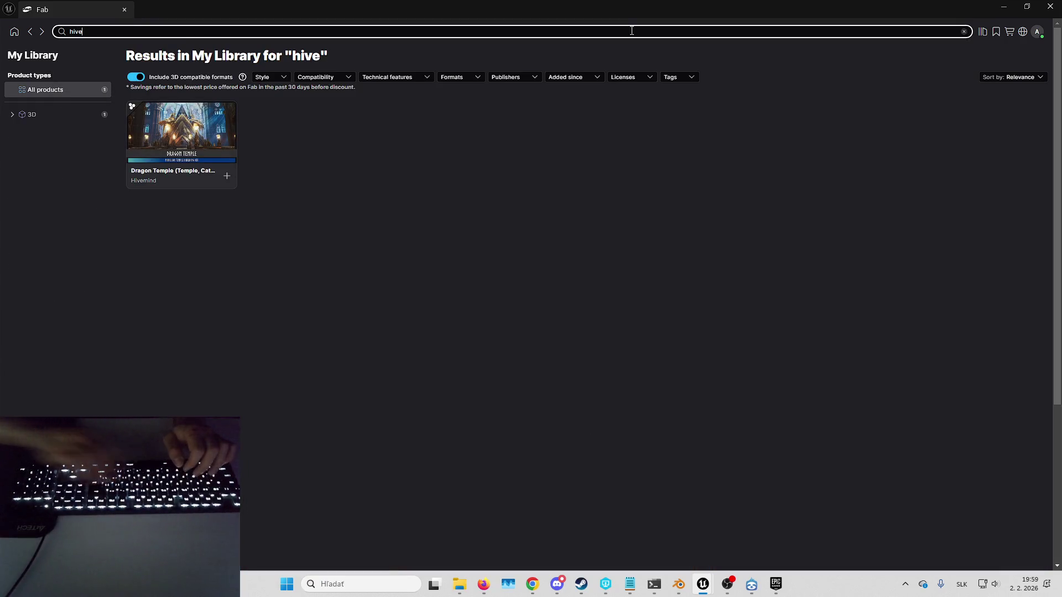
pyautogui.click(1037, 31)
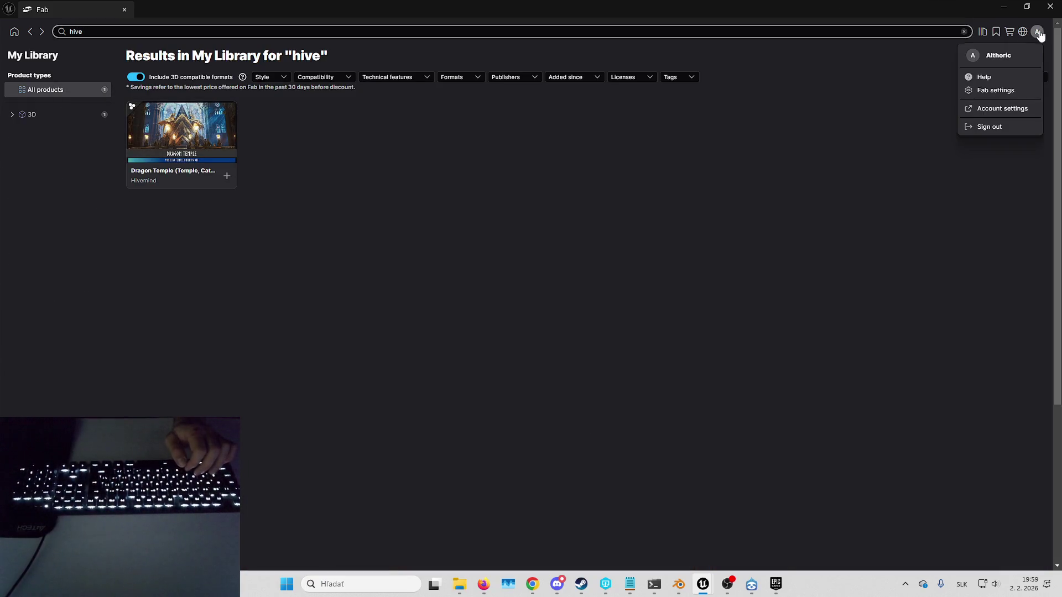
pyautogui.click(1011, 128)
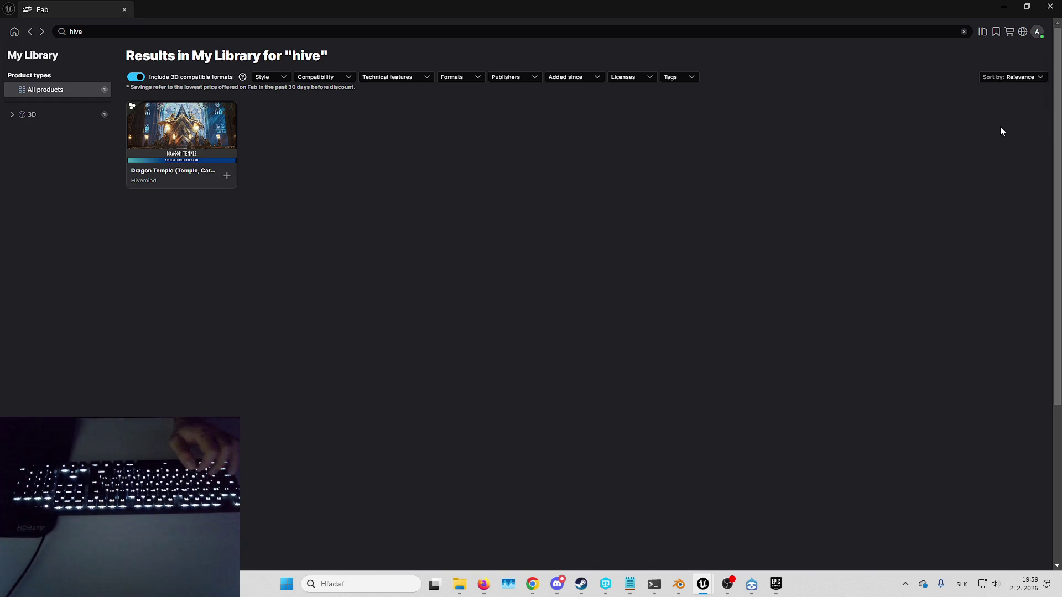
pyautogui.click(1037, 32)
# Step: Start the Fab sign-in, then reopen Fab from the AbandonedIsland level editor toolbar
pyautogui.click(1018, 79)
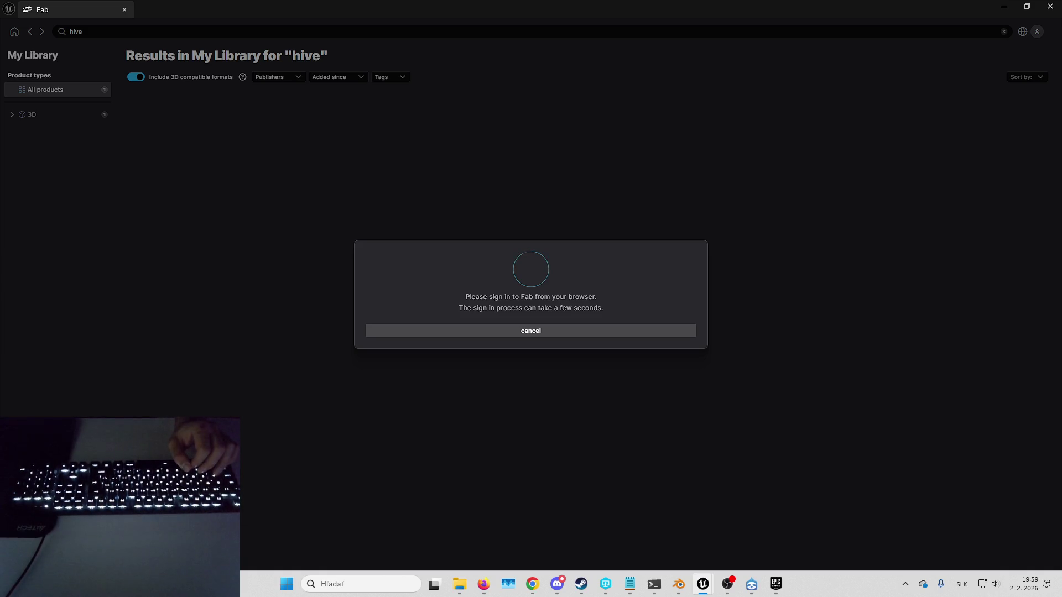
pyautogui.press('Tab')
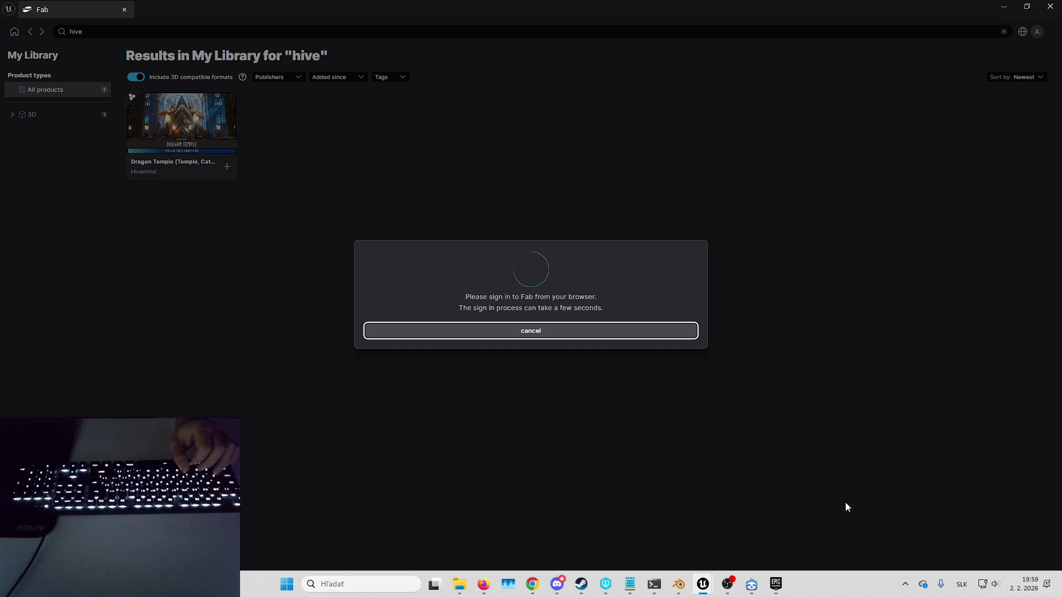
pyautogui.moveTo(704, 588)
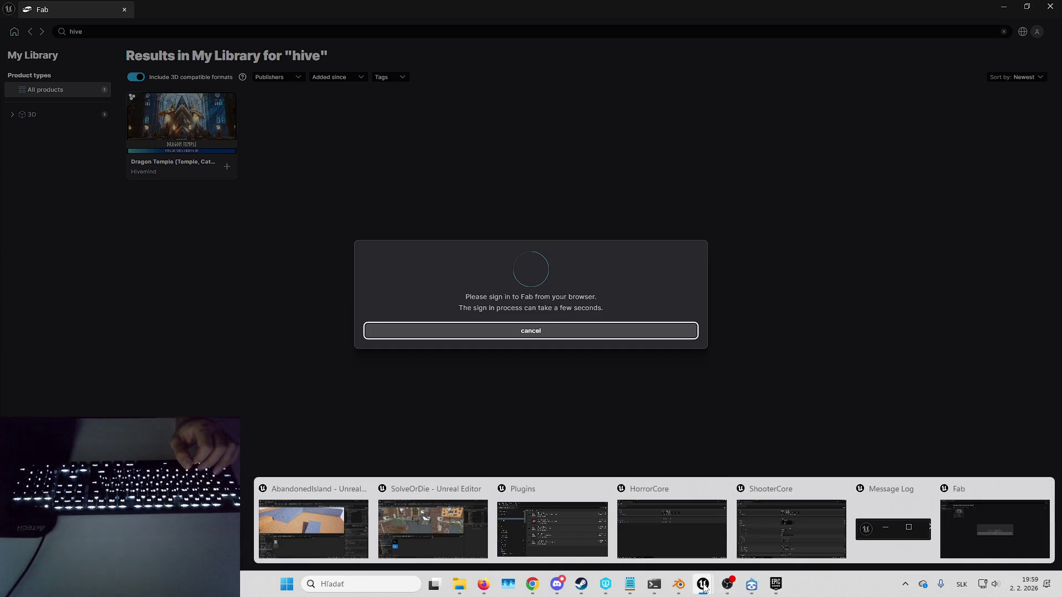
pyautogui.click(313, 529)
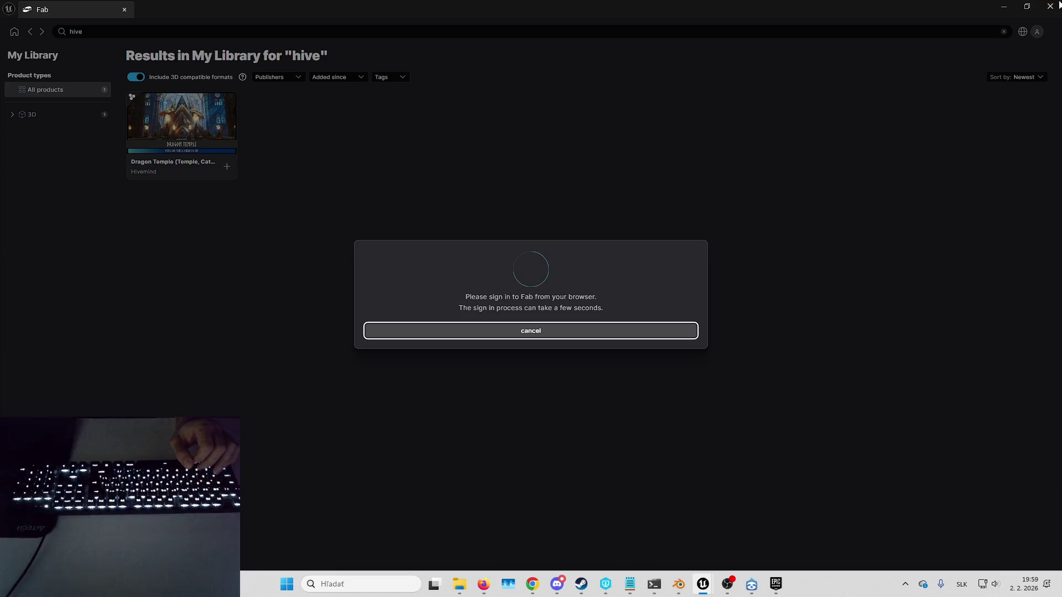
pyautogui.click(290, 360)
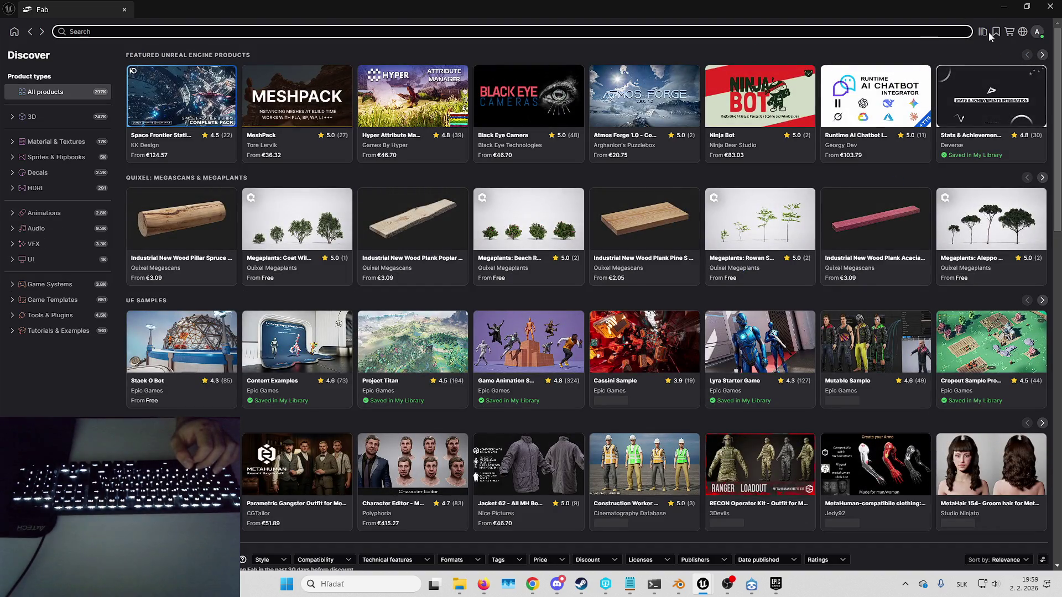
# Step: Sign in via the Fab avatar menu, reopen Fab, and show My Library's 117 products
pyautogui.click(1037, 31)
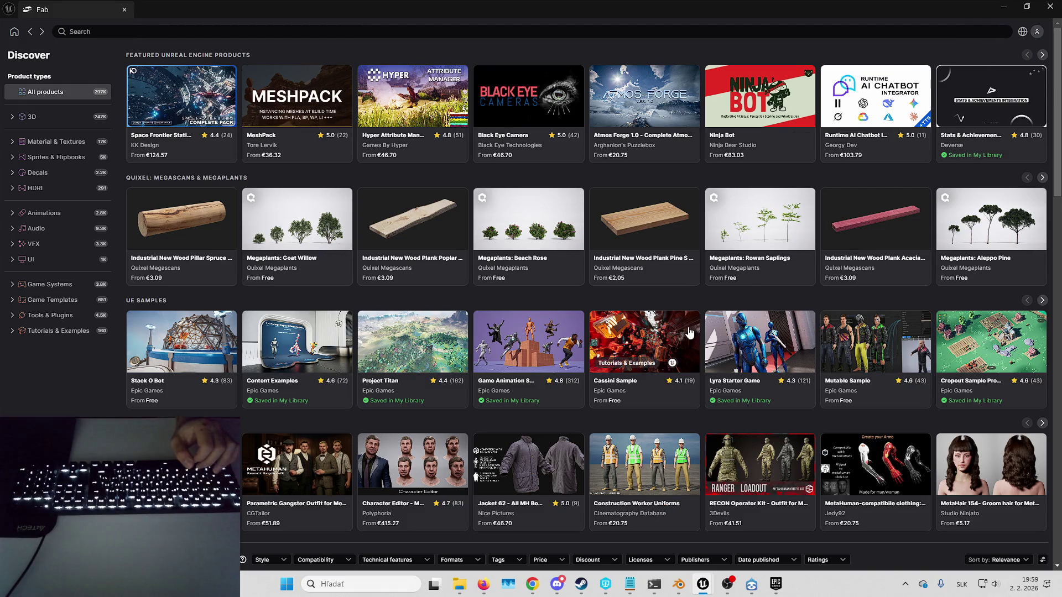
pyautogui.click(1037, 32)
pyautogui.click(1006, 78)
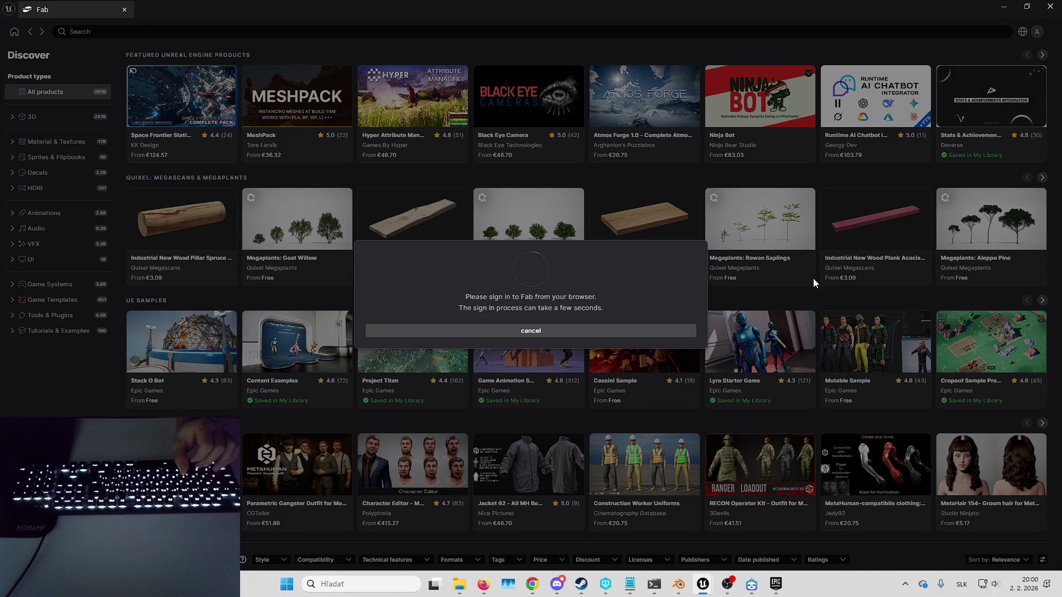
pyautogui.click(1040, 8)
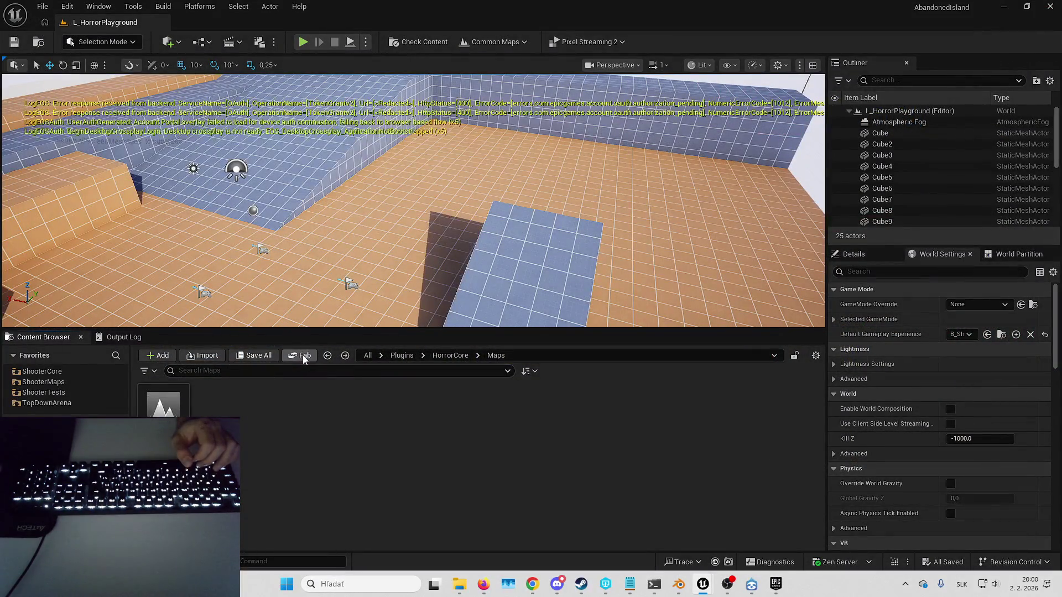
pyautogui.click(308, 355)
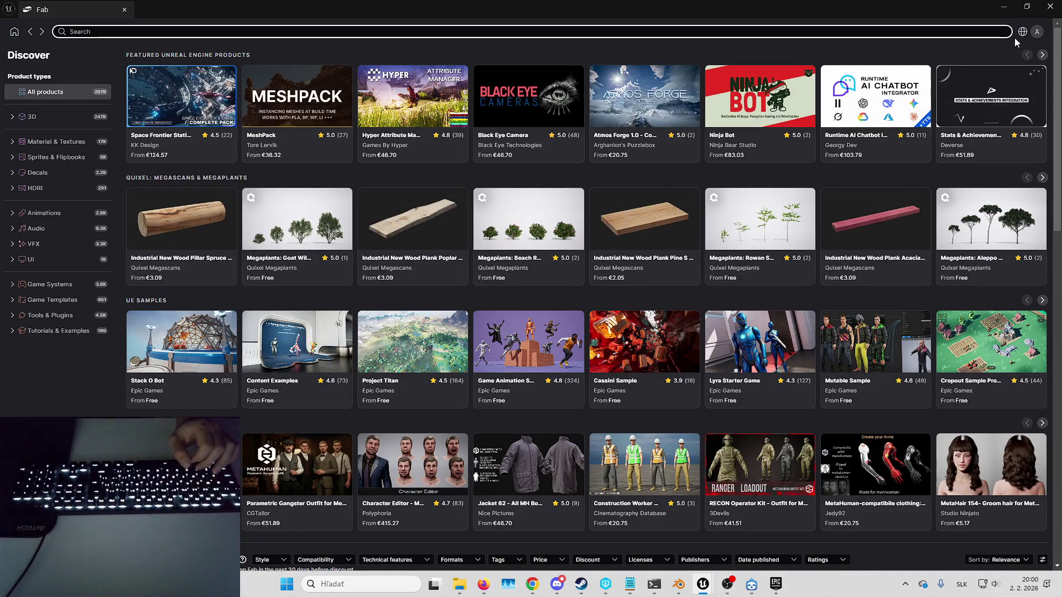
pyautogui.click(983, 31)
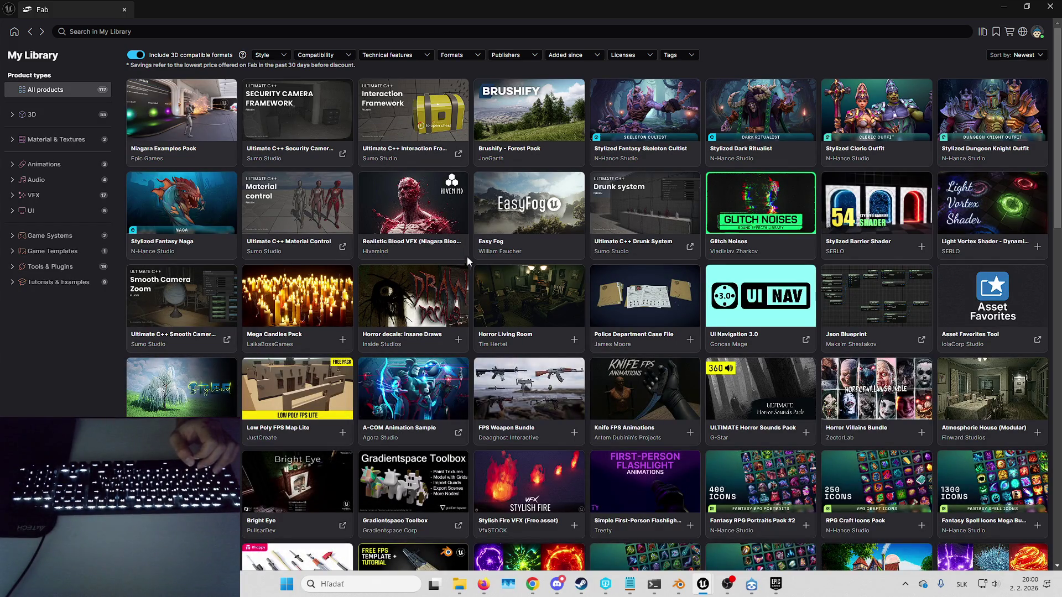
# Step: Add the Realistic Blood VFX pack to the project from its Fab page, then minimize Fab
pyautogui.click(468, 257)
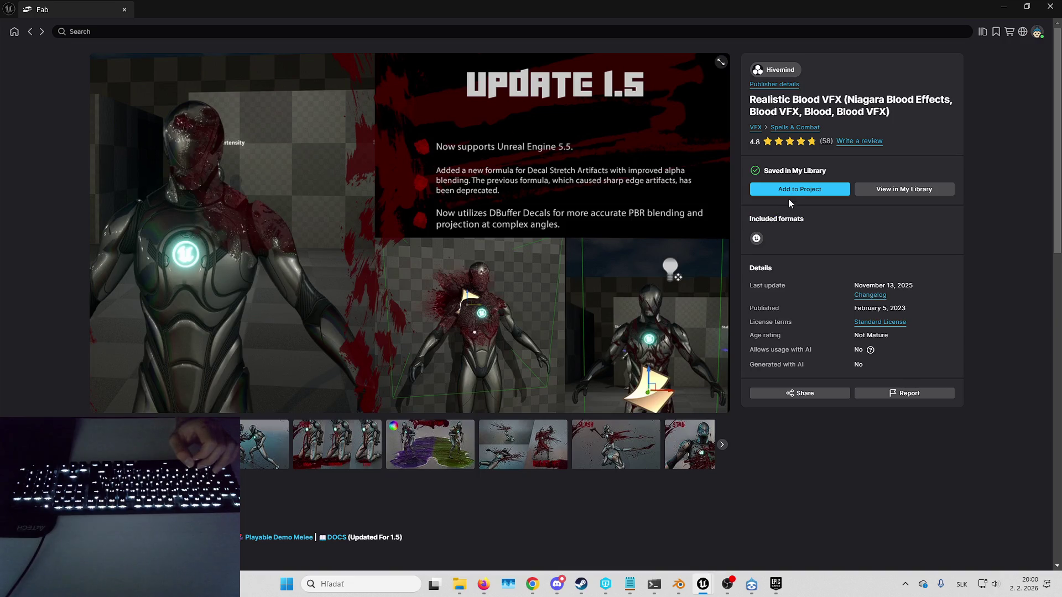
pyautogui.click(793, 191)
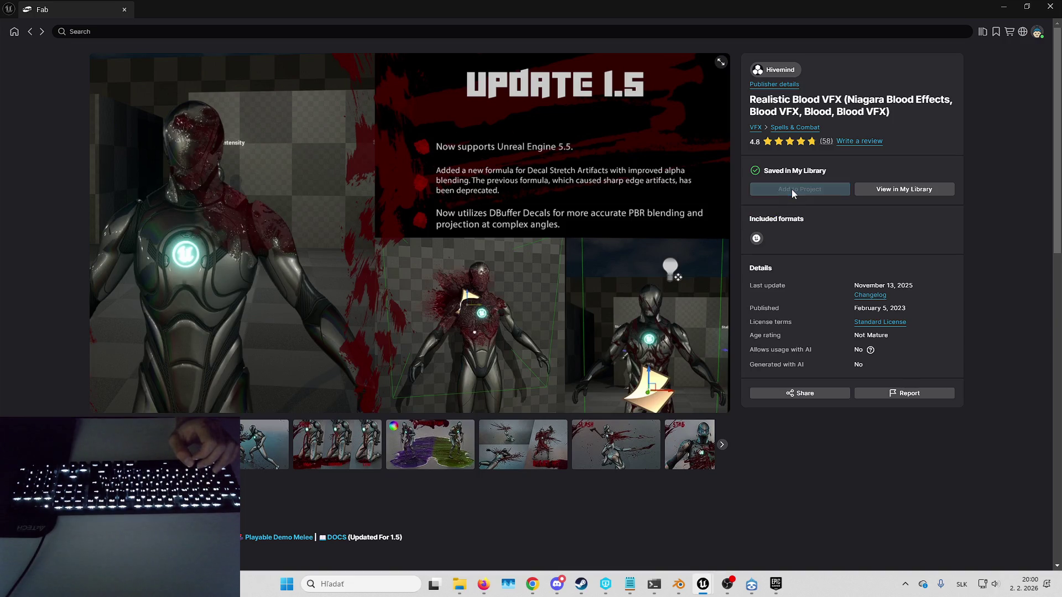
pyautogui.click(33, 33)
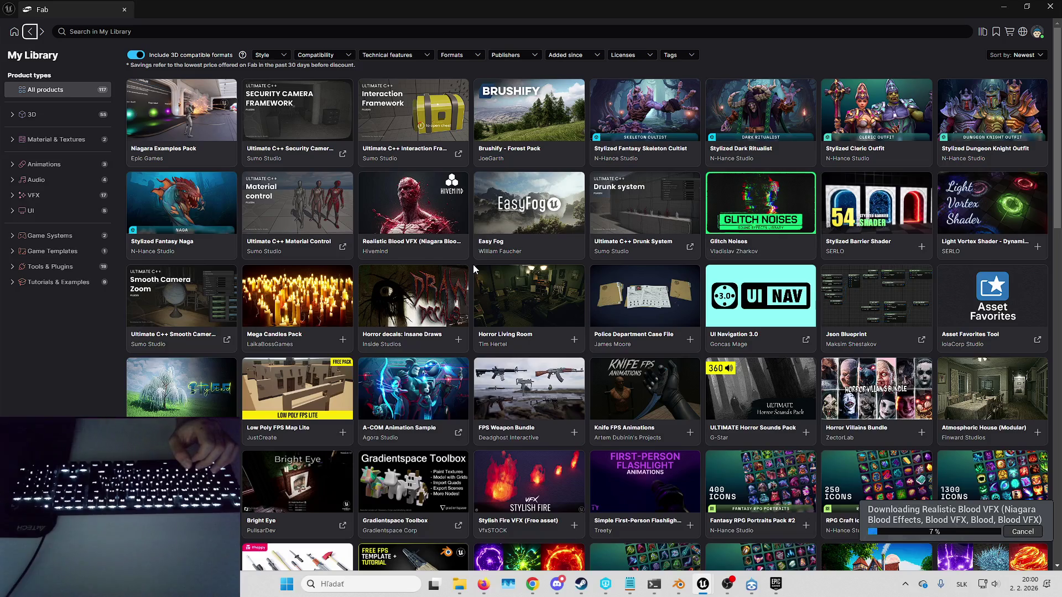
pyautogui.click(1005, 10)
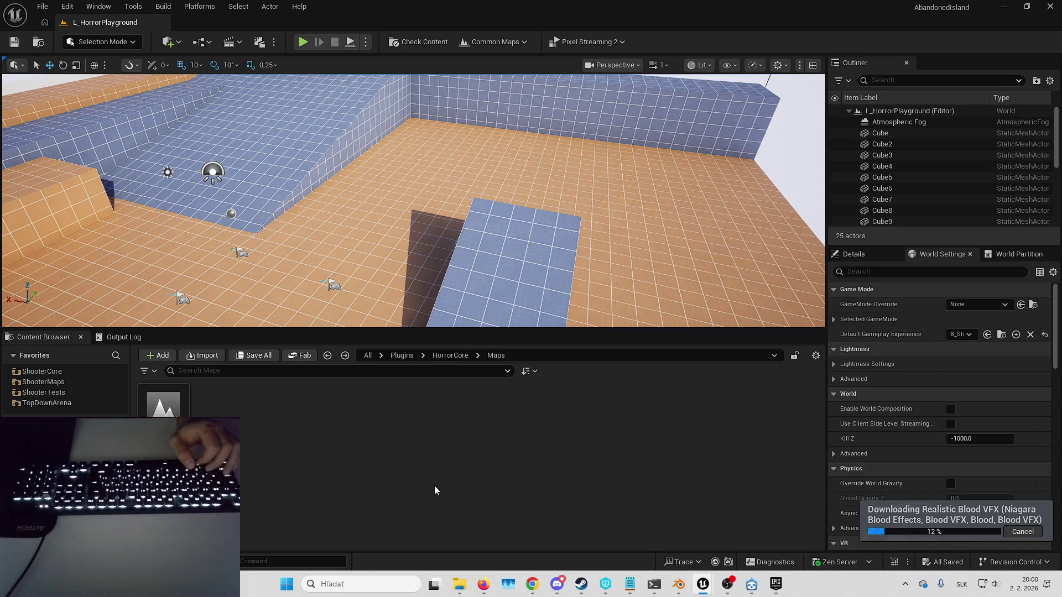
# Step: Create a Blueprints folder in HorrorCore with a Character subfolder inside it
pyautogui.press('Up')
pyautogui.press('Left')
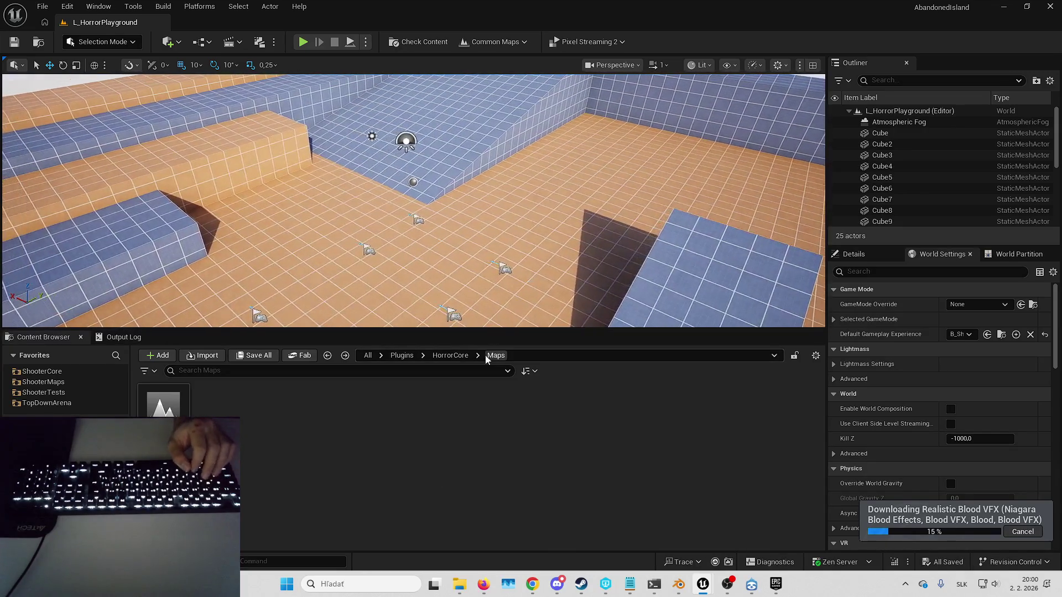
pyautogui.click(450, 356)
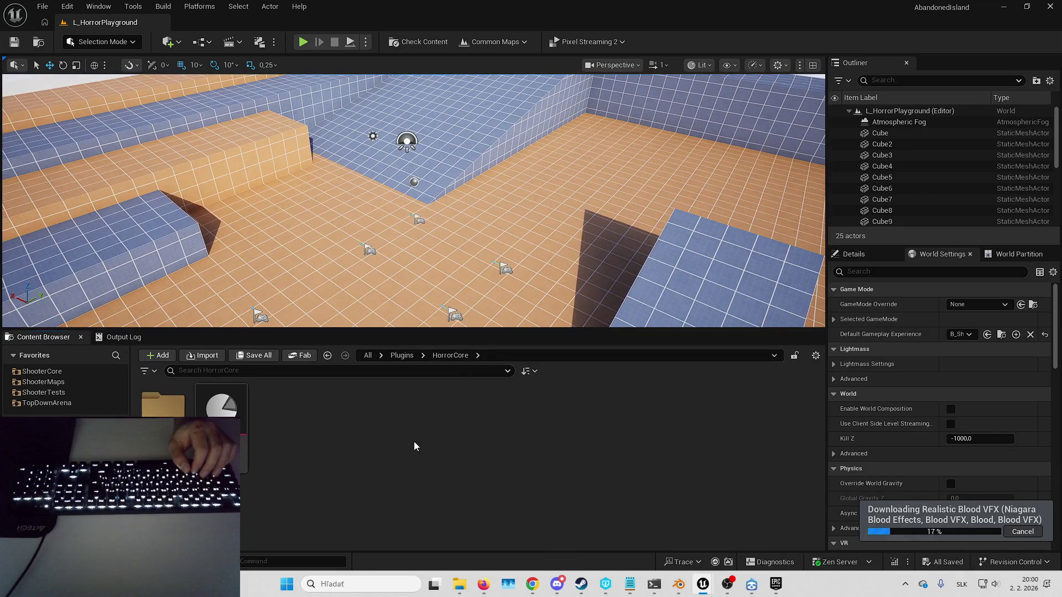
pyautogui.rightClick(323, 435)
pyautogui.click(404, 206)
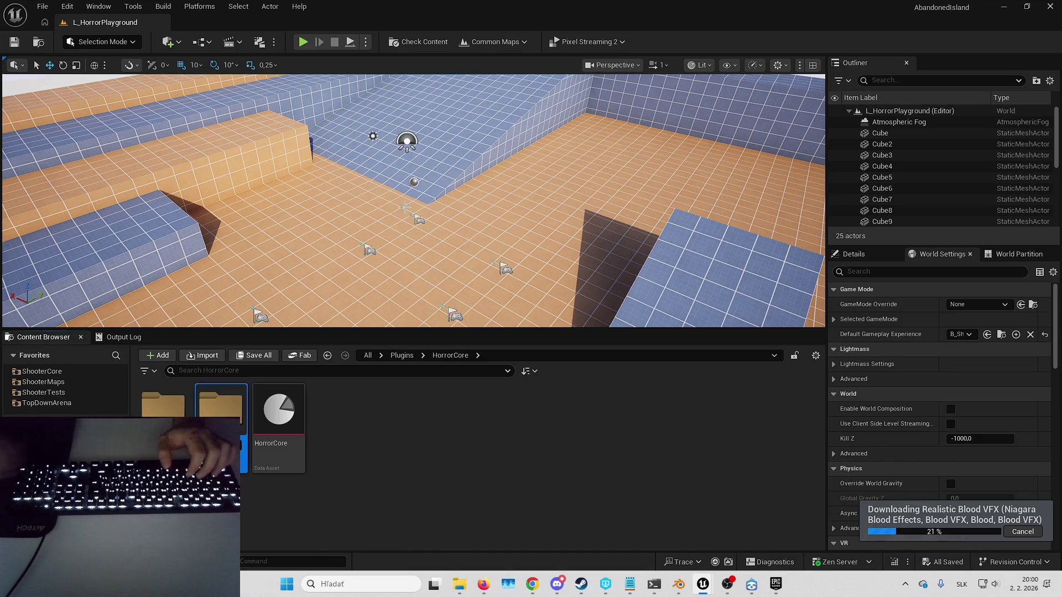
pyautogui.write('Blueprints')
pyautogui.press('Return')
pyautogui.press('Return')
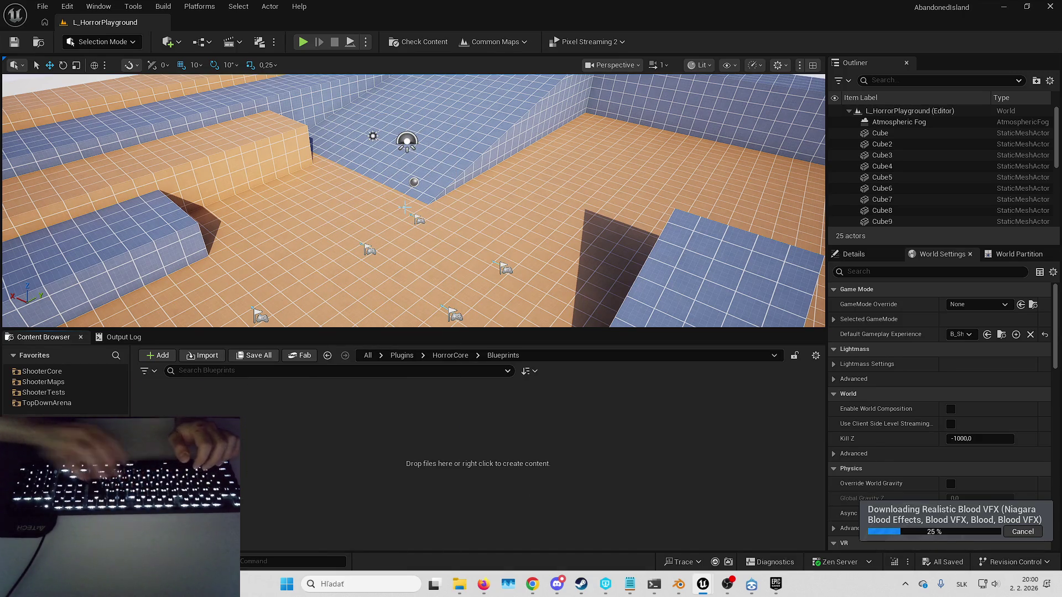
pyautogui.rightClick(360, 476)
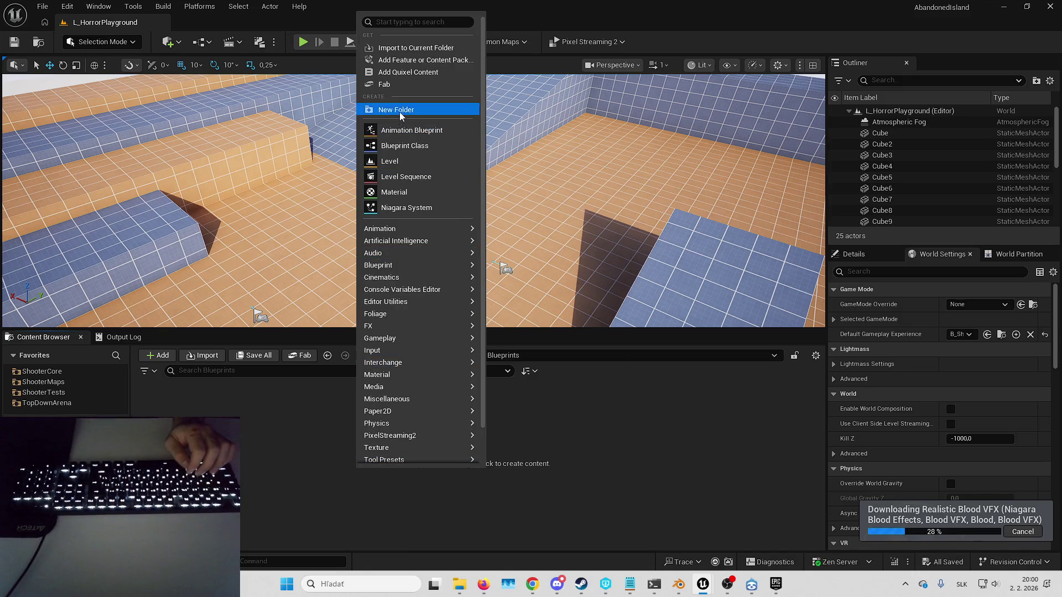
pyautogui.click(399, 111)
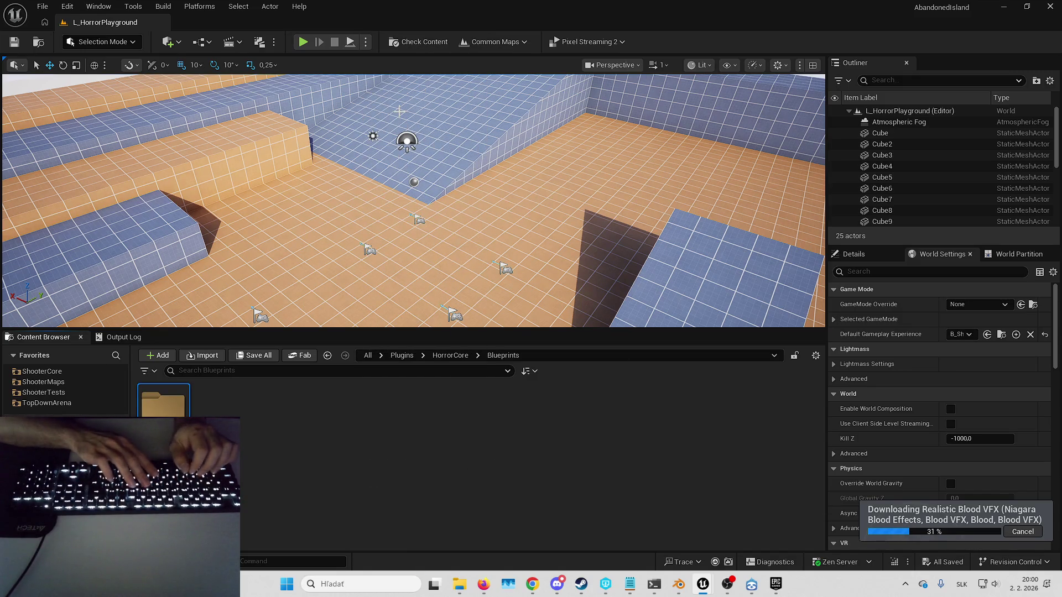
pyautogui.press('Return')
pyautogui.press('Return')
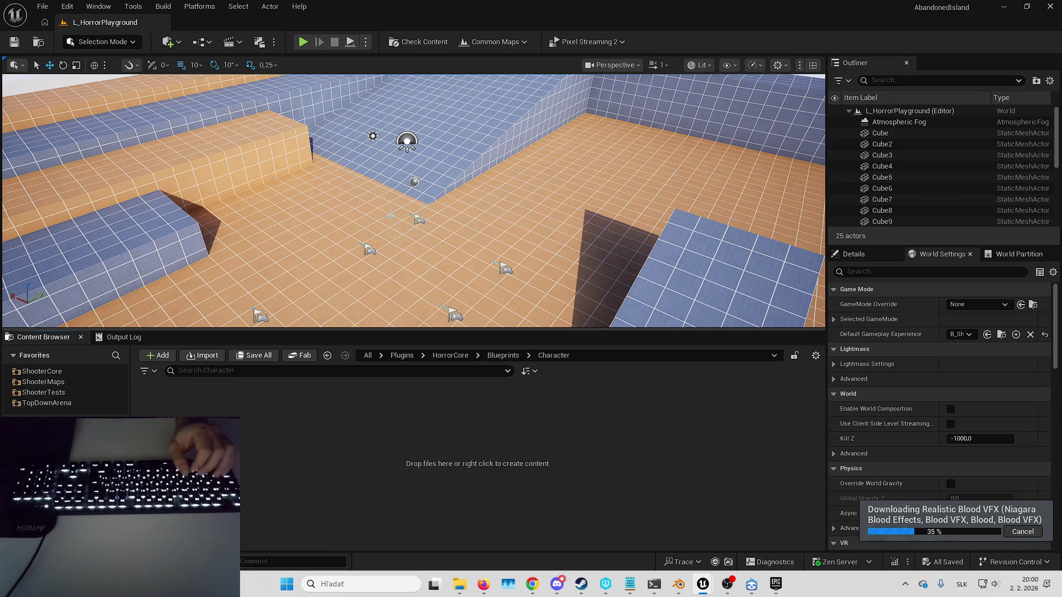
# Step: In Character, create B_HorrorCharacterBase as a Blueprint child of B_Hero_Default and open it
pyautogui.rightClick(344, 407)
pyautogui.click(416, 232)
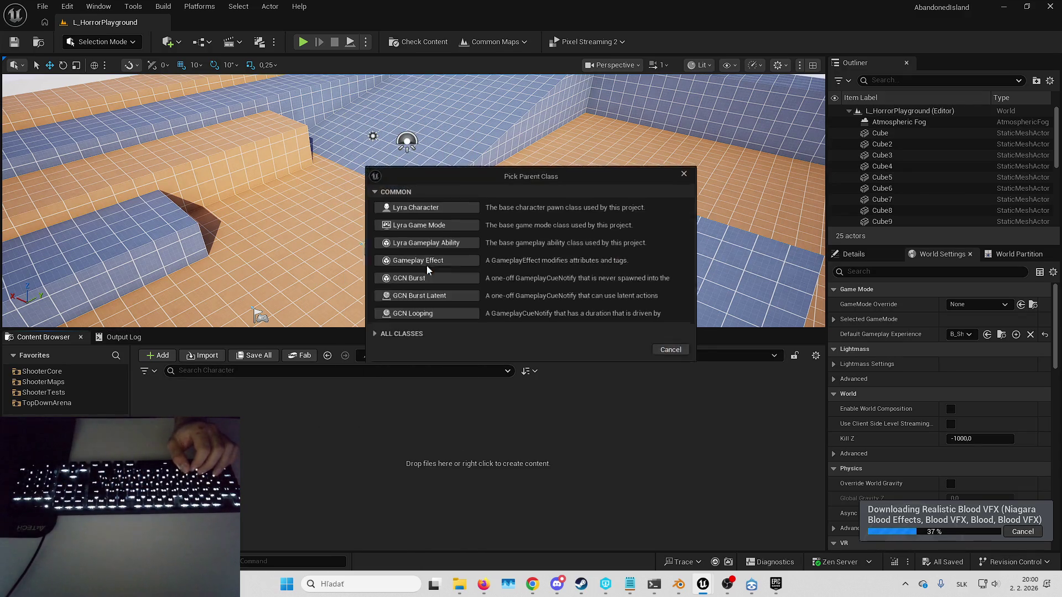
pyautogui.click(429, 349)
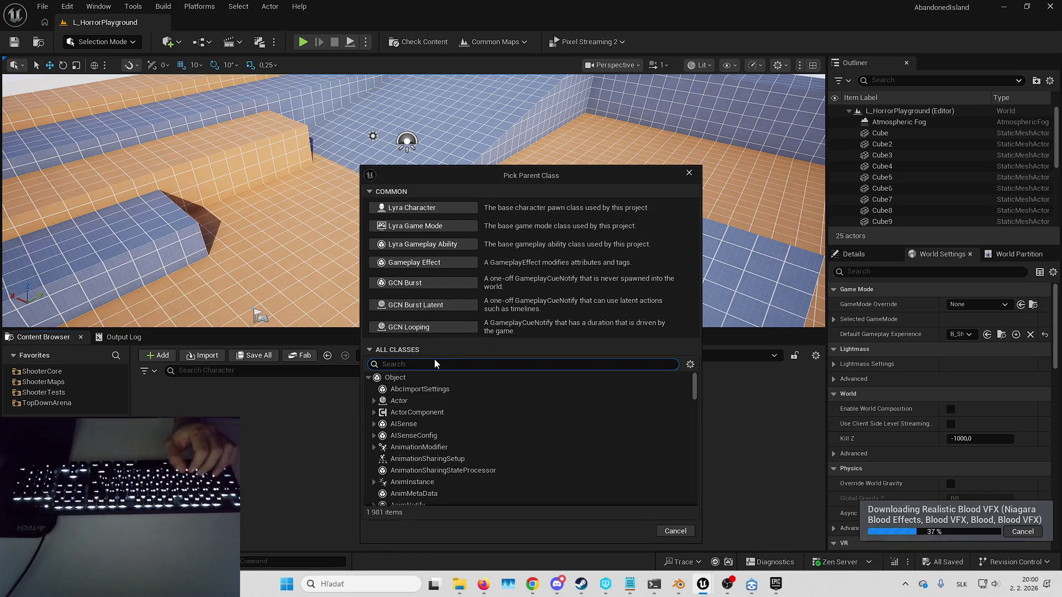
pyautogui.write('b_hero defa')
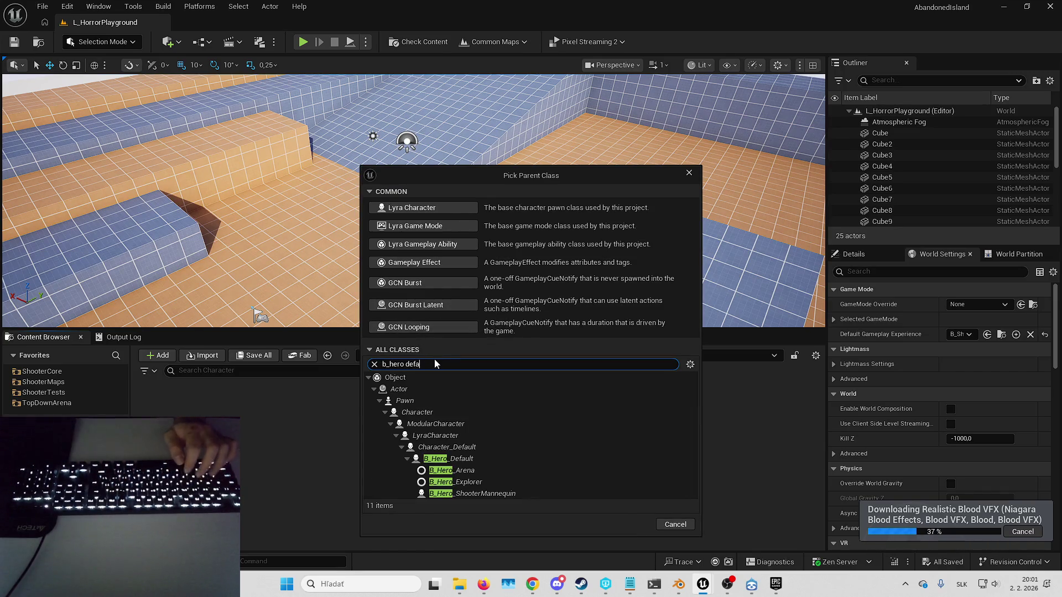
pyautogui.click(463, 459)
pyautogui.click(635, 490)
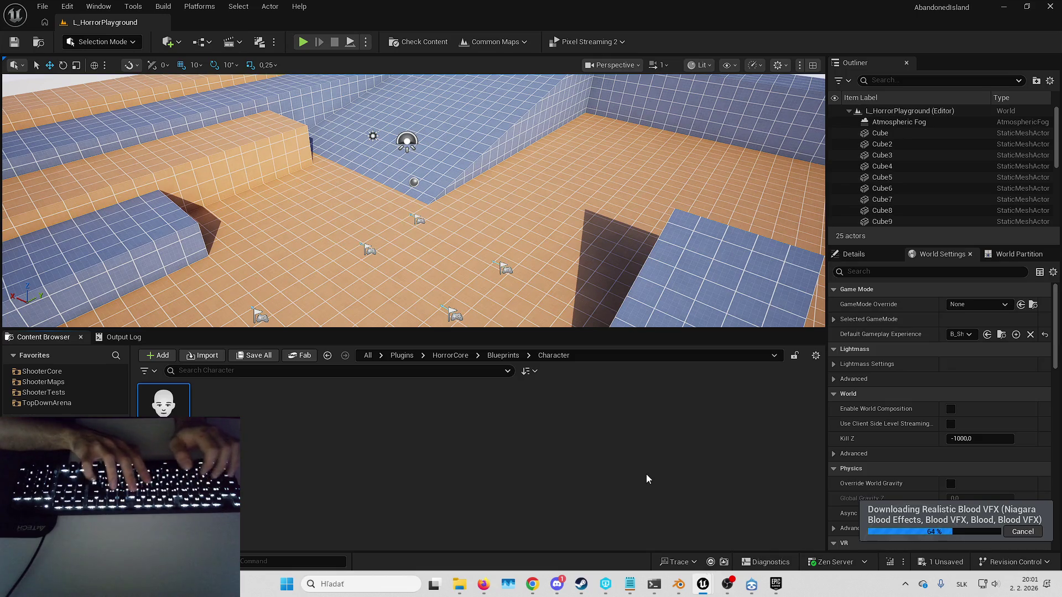
pyautogui.press('Return')
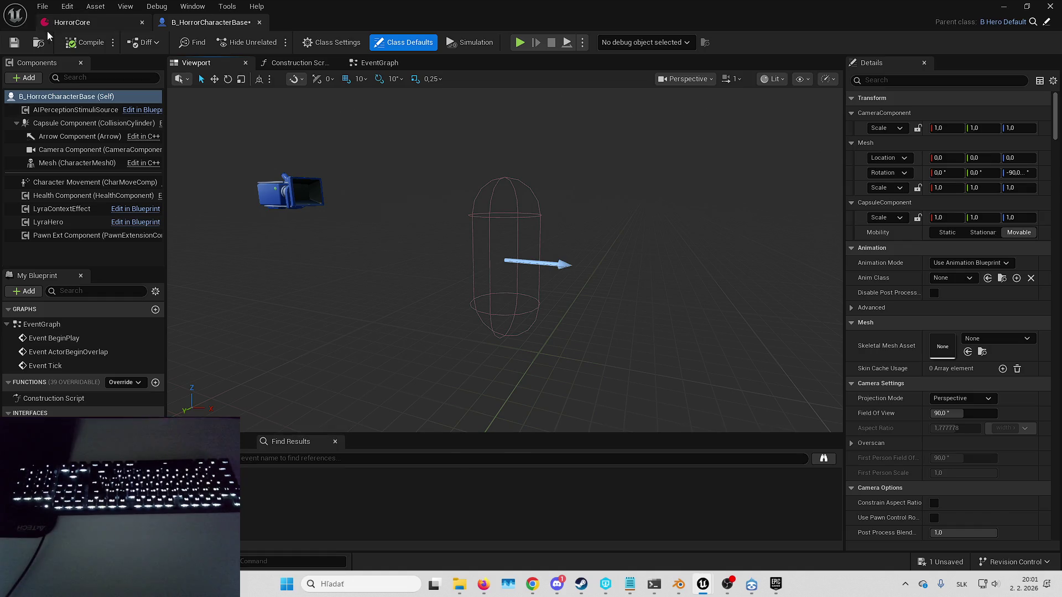
# Step: Save B_HorrorCharacterBase and orbit the viewport around its character capsule
pyautogui.hotkey('ctrl', 's')
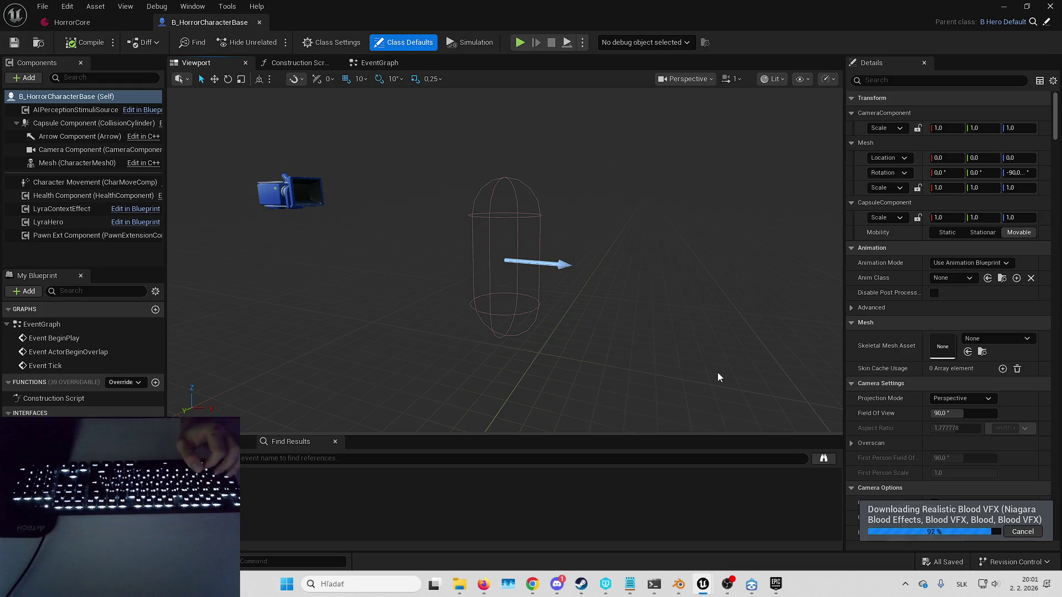
pyautogui.moveTo(603, 330)
pyautogui.mouseDown()
pyautogui.moveTo(560, 280)
pyautogui.moveTo(561, 292)
pyautogui.mouseUp()
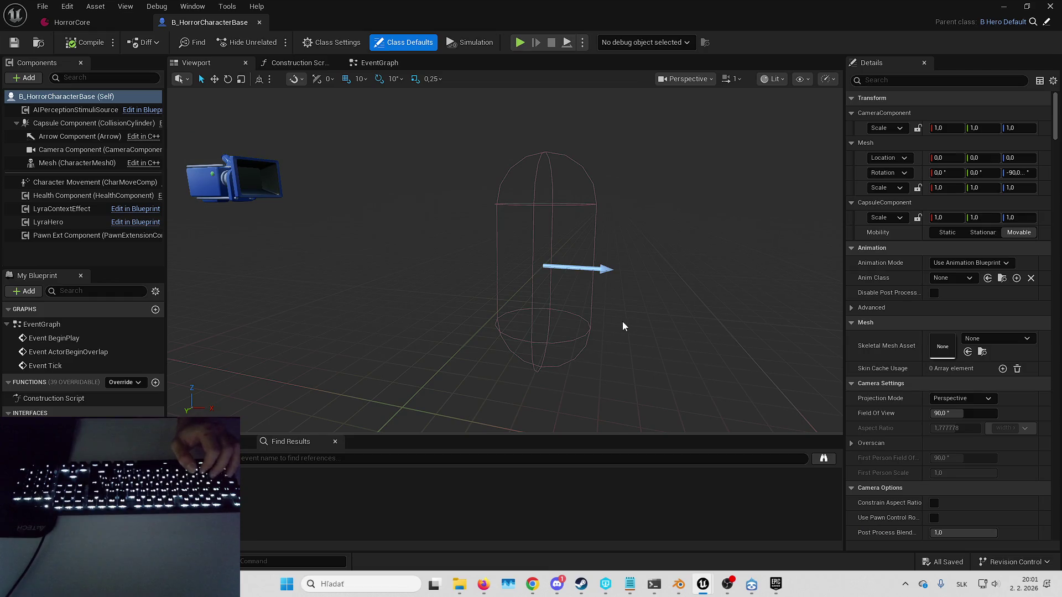
pyautogui.moveTo(631, 325); pyautogui.dragTo(628, 341)
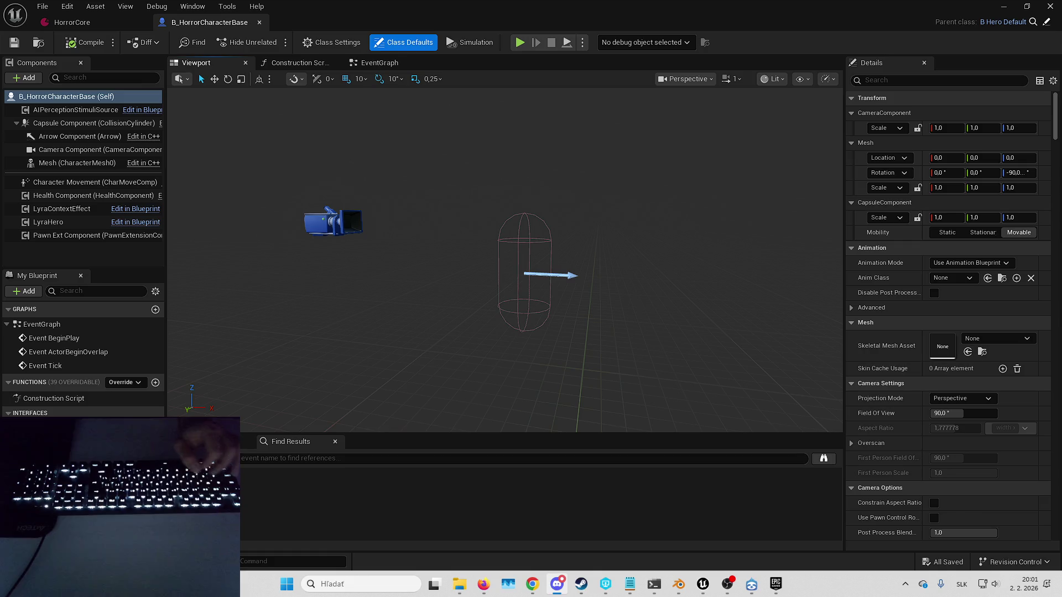
pyautogui.hotkey('alt', 'Tab')
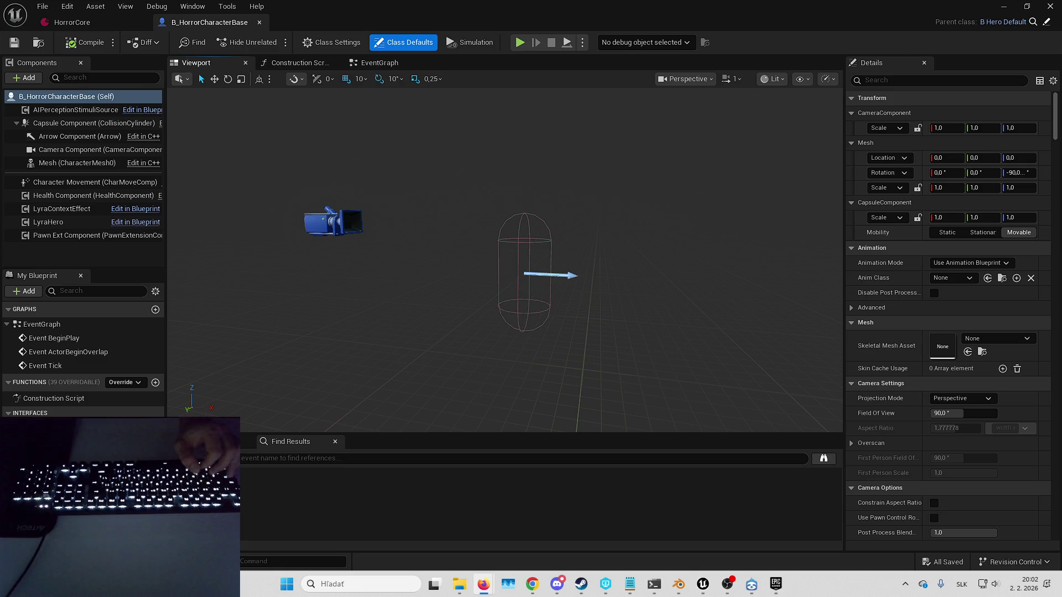
pyautogui.hotkey('alt', 'Tab')
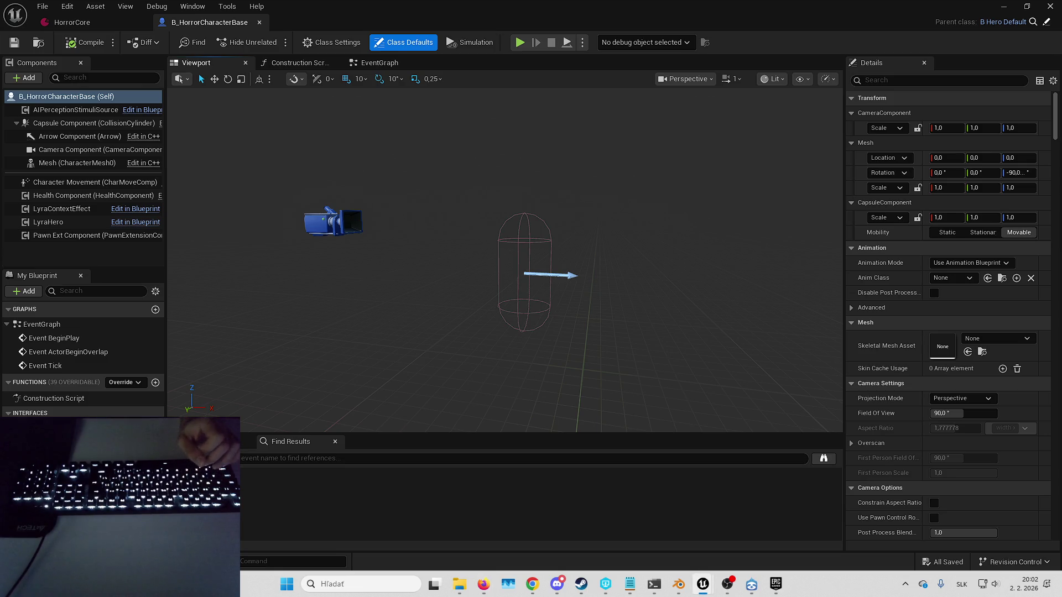
pyautogui.hotkey('alt', 'Tab')
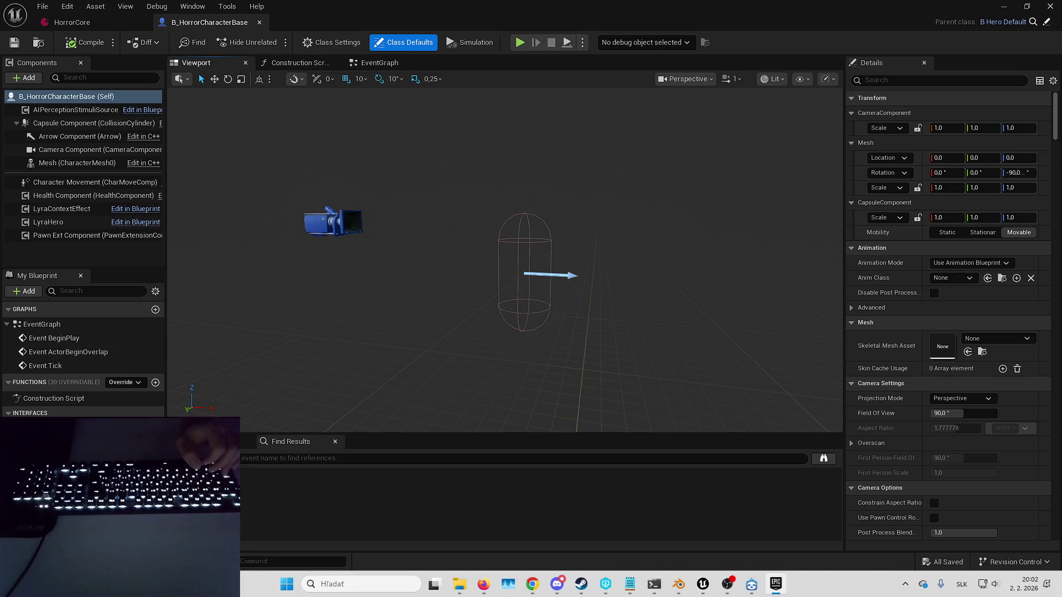
# Step: Inspect the LyraHero component's Details, then minimize the Blueprint editor back to the level
pyautogui.moveTo(613, 242); pyautogui.dragTo(434, 223)
pyautogui.moveTo(166, 242); pyautogui.dragTo(198, 244)
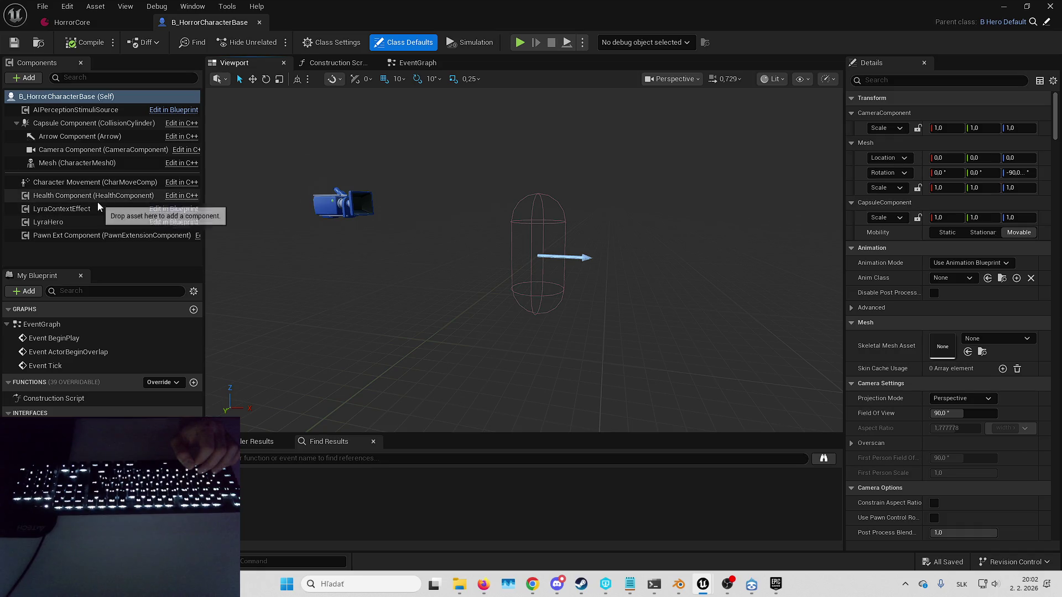
pyautogui.click(119, 223)
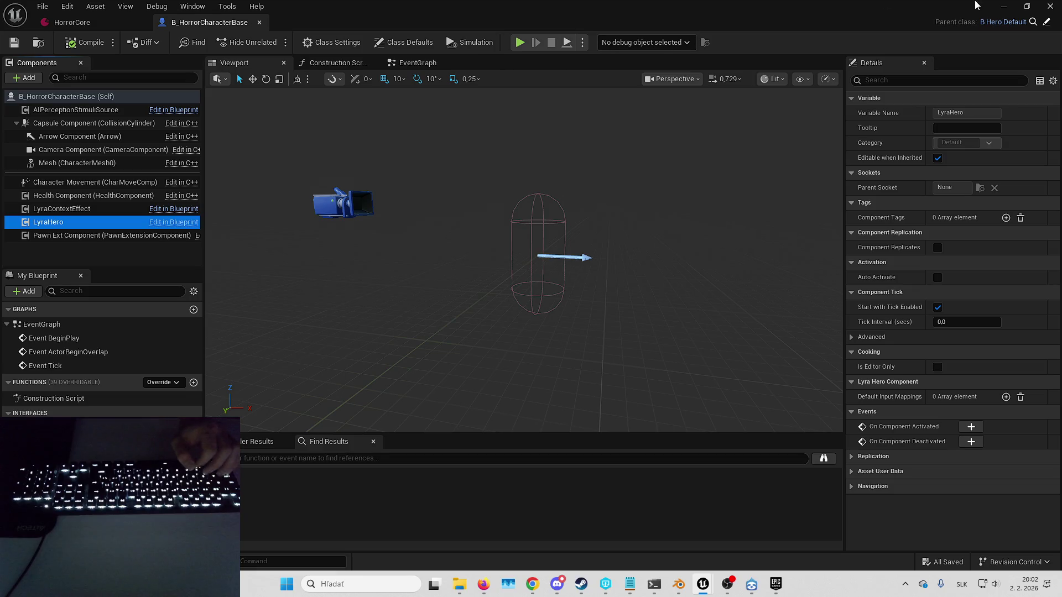
pyautogui.click(1010, 6)
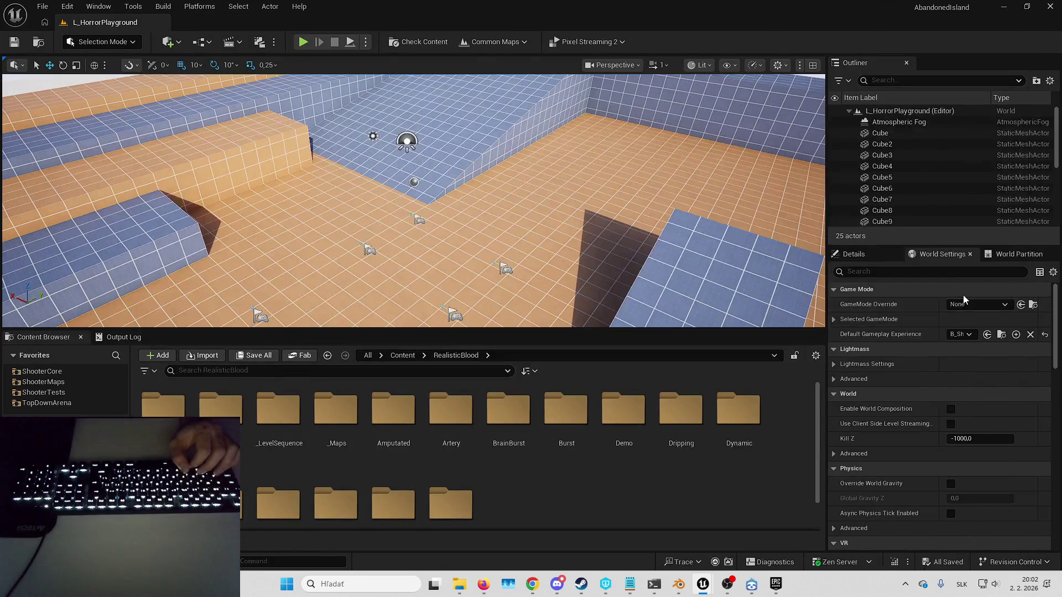
# Step: Create an Experiences folder inside the HorrorCore plugin folder and open it
pyautogui.click(1001, 335)
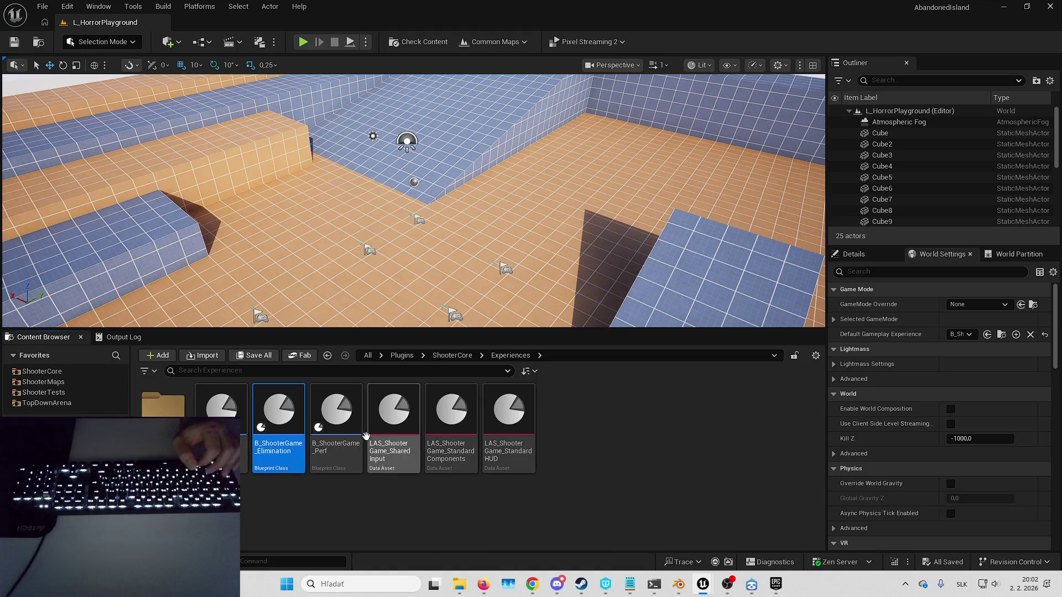
pyautogui.hotkey('alt', 'Left')
pyautogui.doubleClick(451, 429)
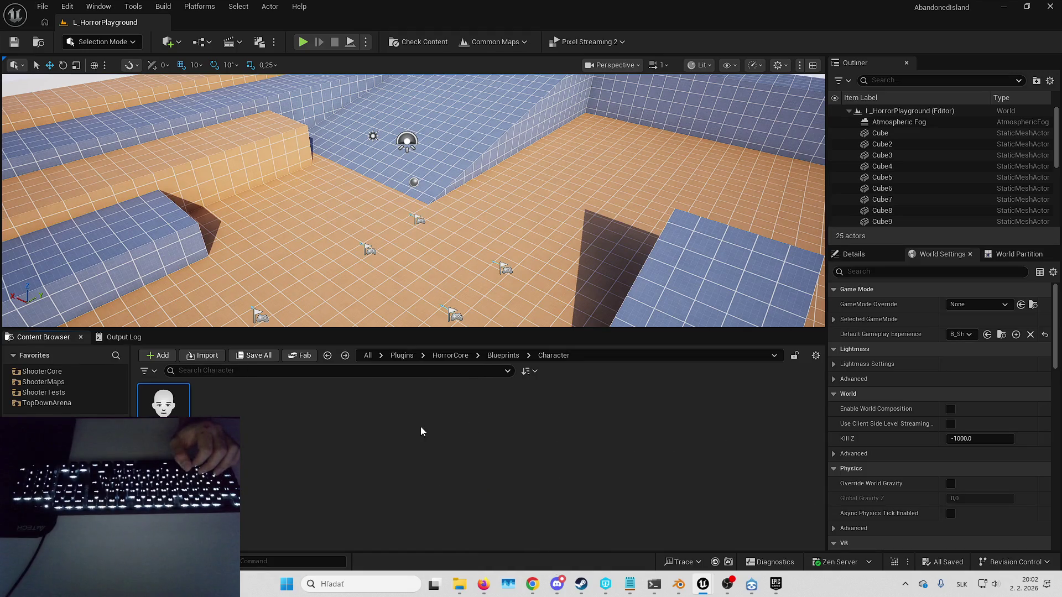
pyautogui.click(459, 356)
pyautogui.rightClick(453, 435)
pyautogui.click(526, 212)
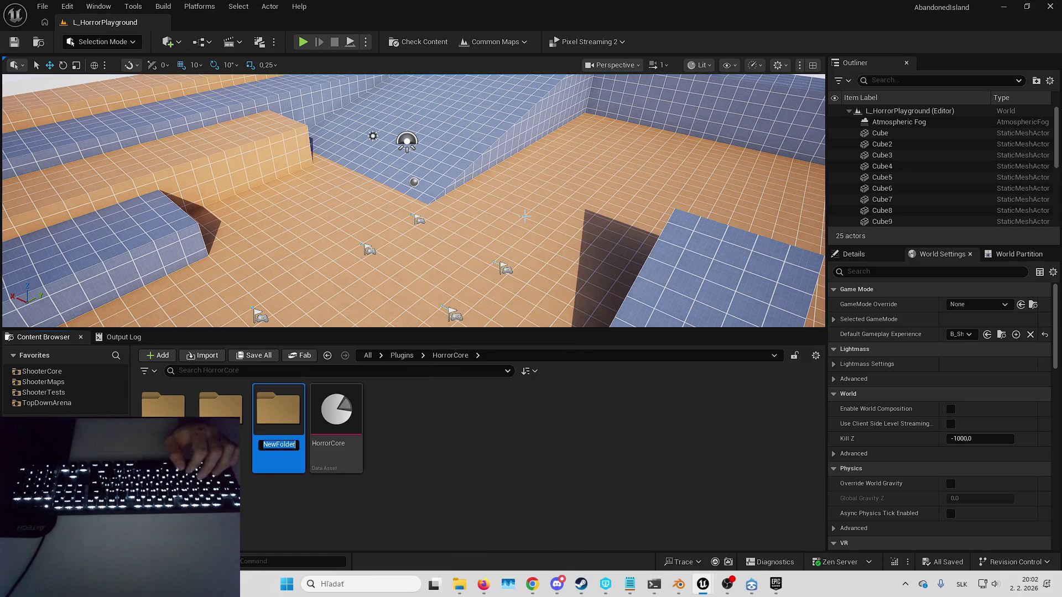
pyautogui.write('Experiences')
pyautogui.press('Return')
pyautogui.doubleClick(278, 409)
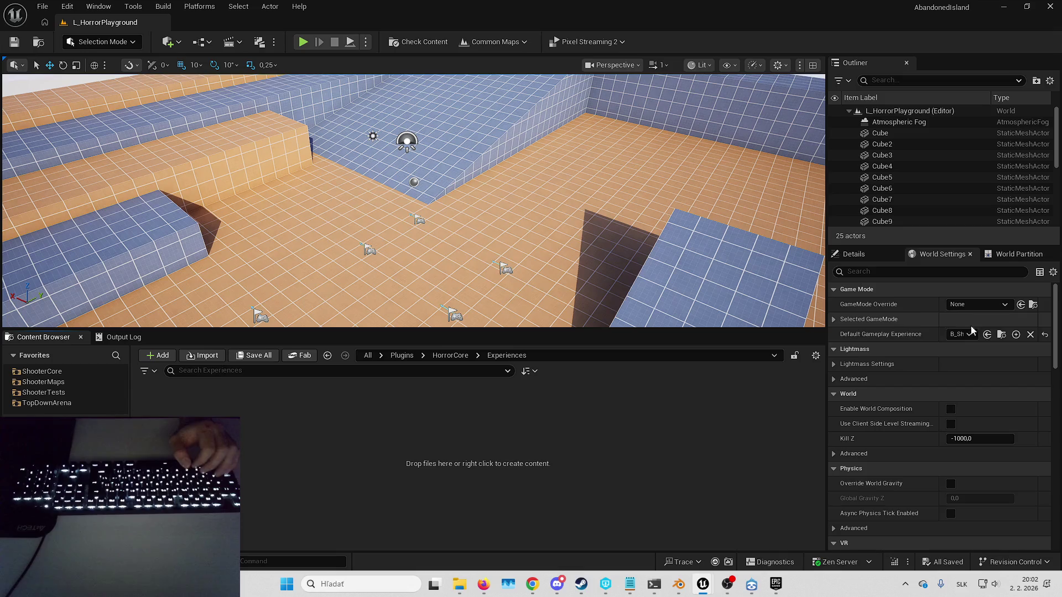
# Step: Duplicate the B_ShooterGame_Elimination experience and name the copy B_HorrorPlayground_Elimination
pyautogui.click(1002, 334)
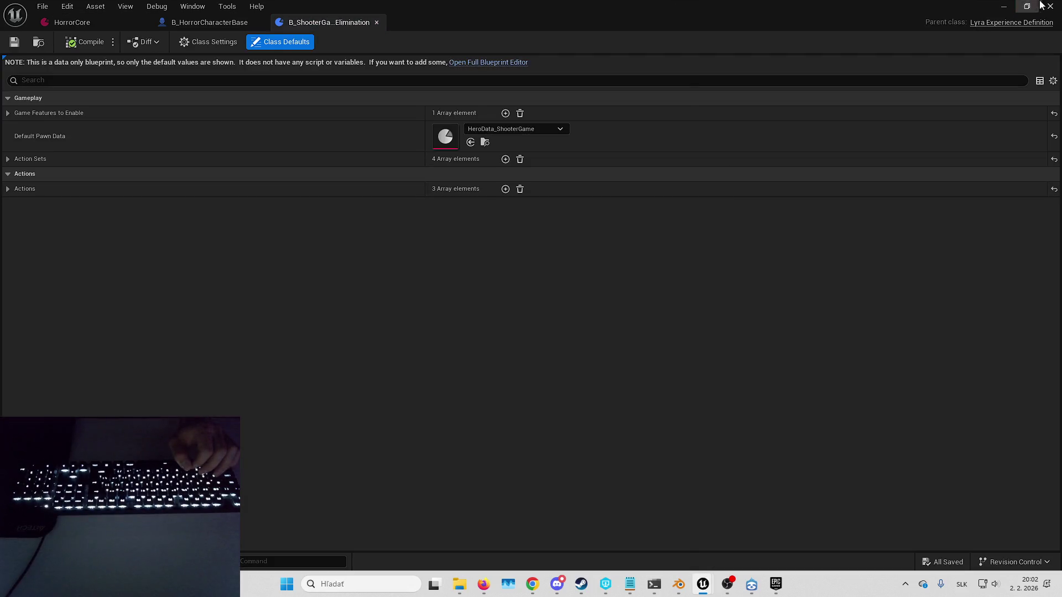
pyautogui.click(1050, 6)
pyautogui.hotkey('ctrl', 'd')
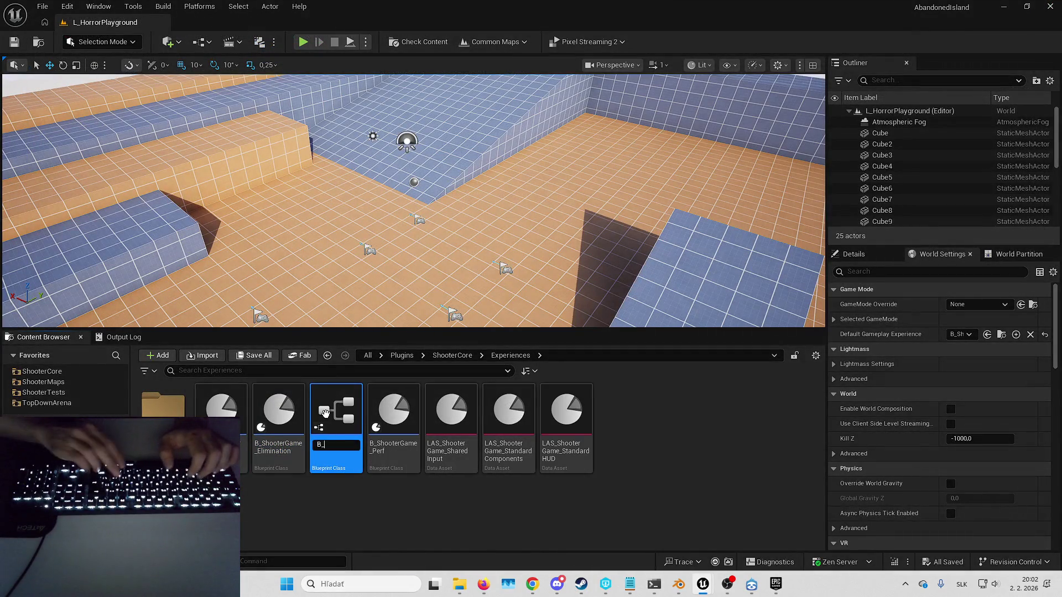
pyautogui.write('B_')
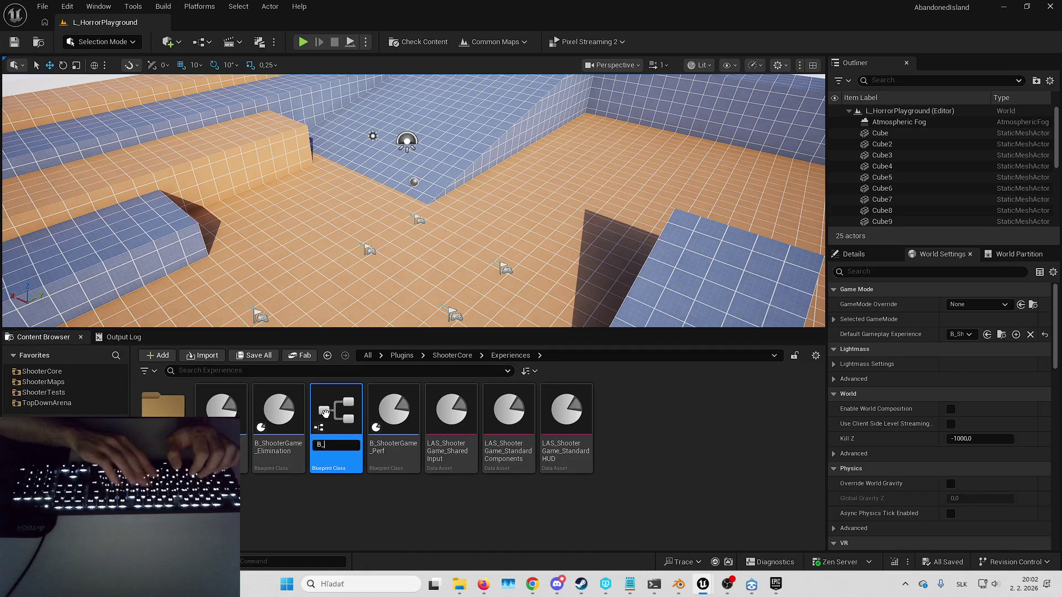
pyautogui.write('Horror')
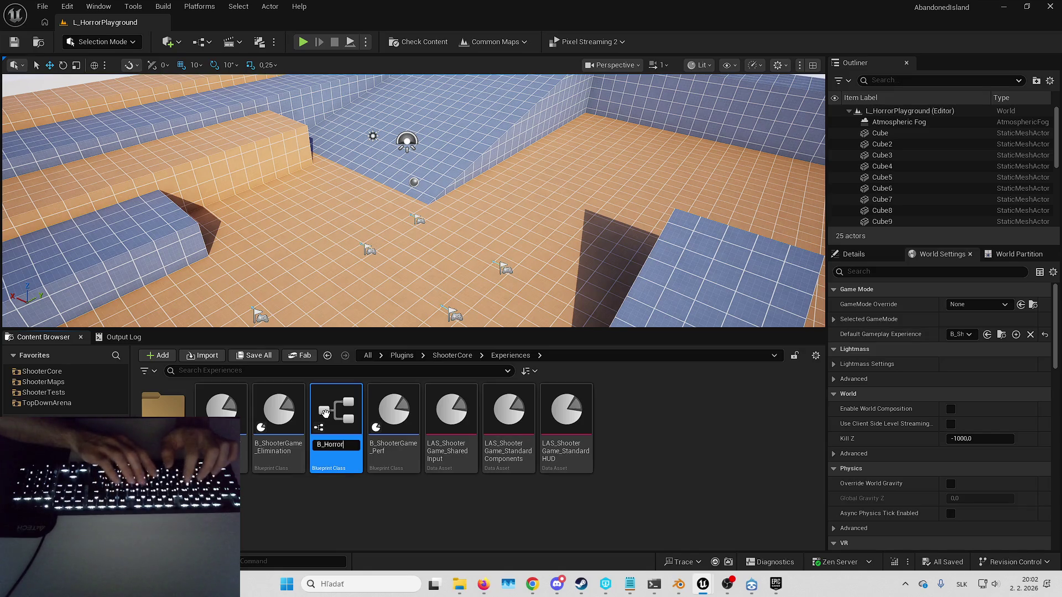
pyautogui.write('Playground_Elimination')
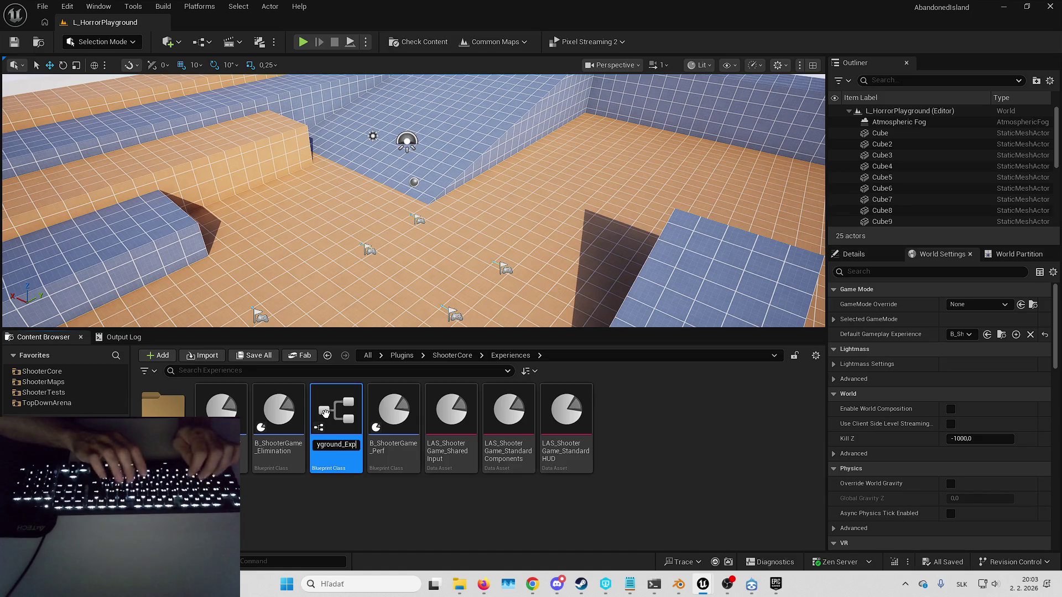
pyautogui.press('Return')
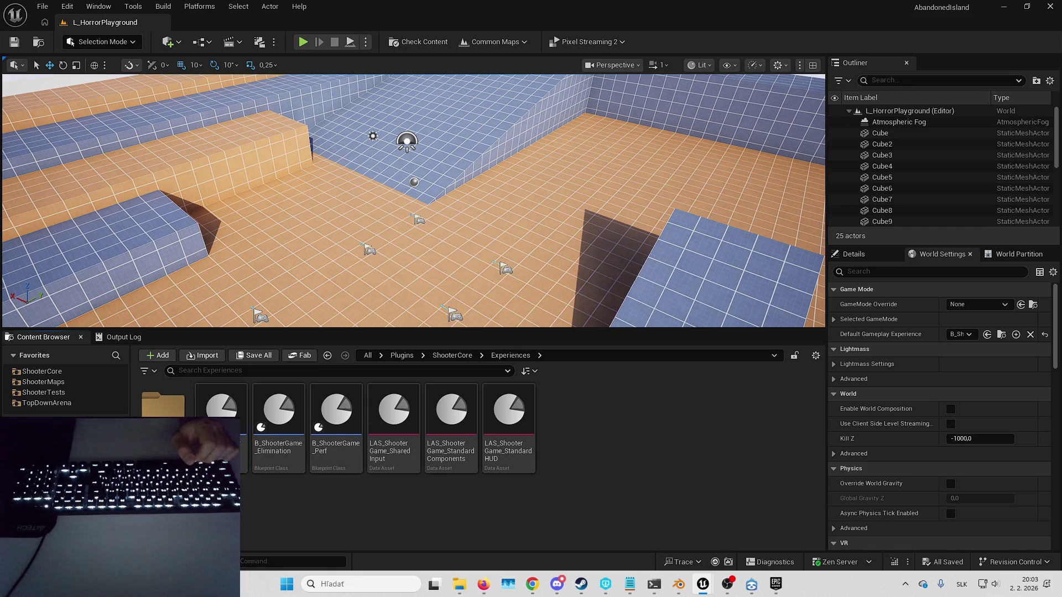
# Step: Open the new HorrorPlayground experience, expand Action Sets and Actions, and open HeroData_ShooterGame
pyautogui.doubleClick(163, 401)
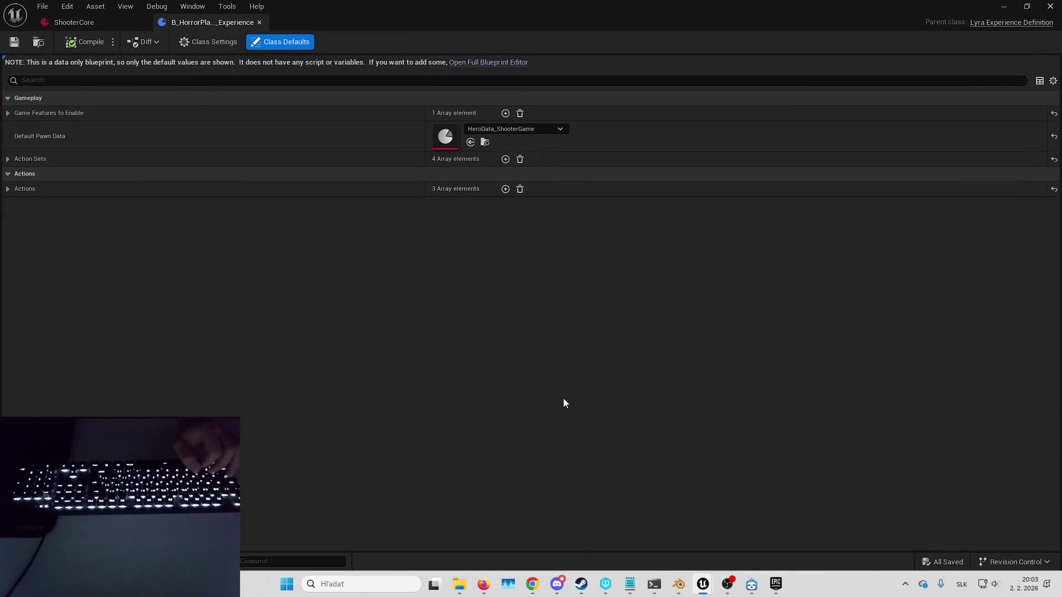
pyautogui.click(8, 188)
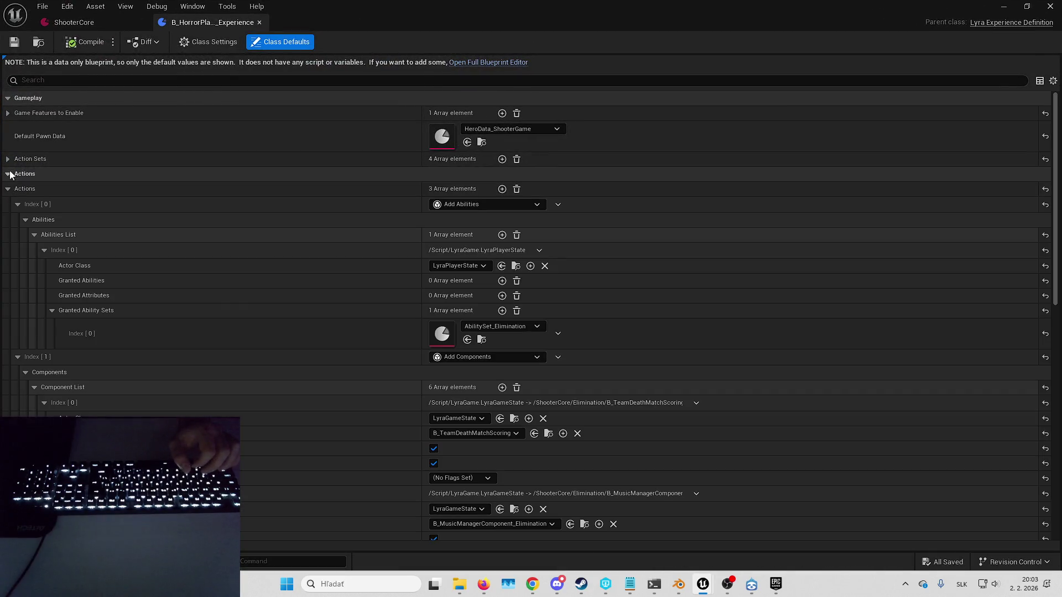
pyautogui.click(31, 159)
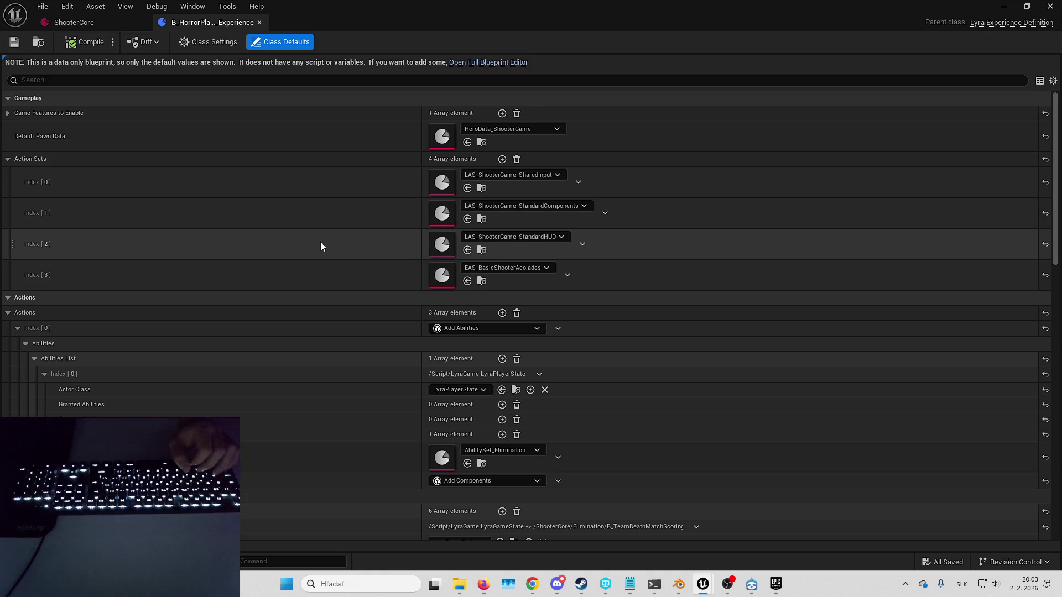
pyautogui.doubleClick(438, 142)
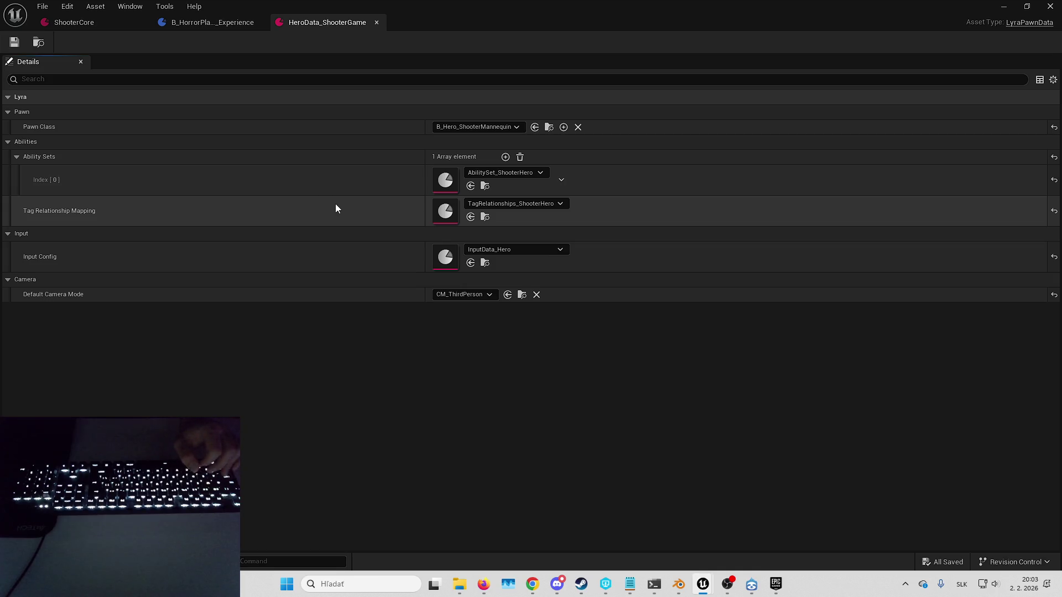
# Step: Search the Pawn Class choices for 'b_ho' without changing it, then duplicate HeroData_ShooterGame
pyautogui.click(519, 130)
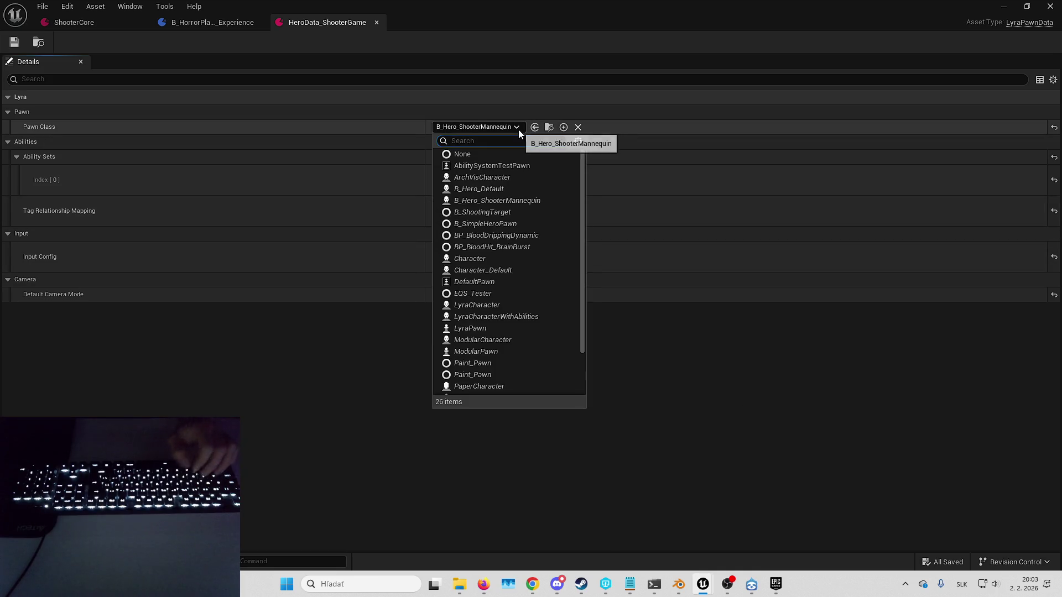
pyautogui.write('b_')
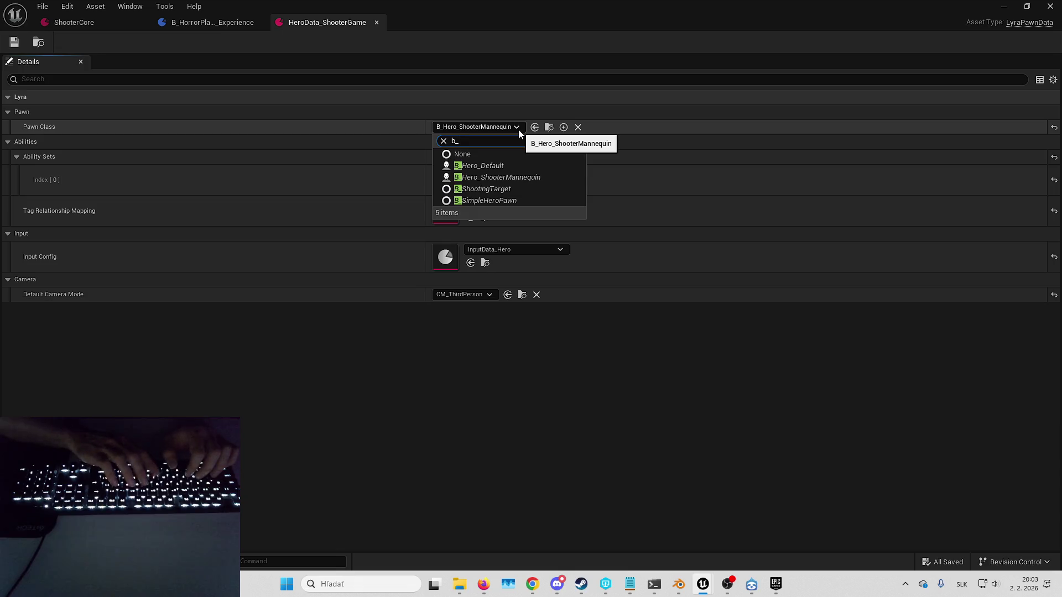
pyautogui.write('ho')
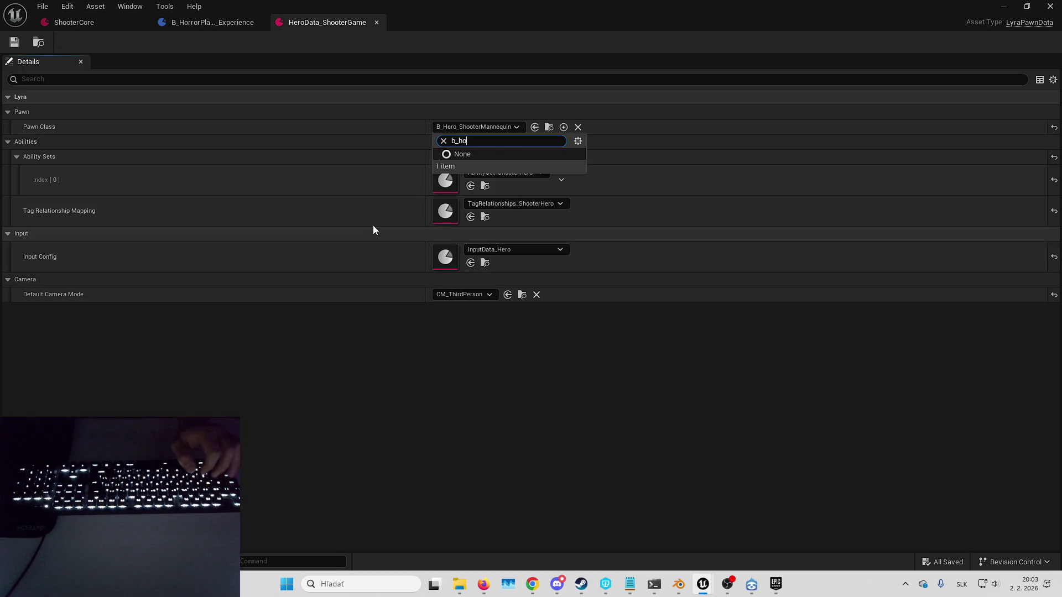
pyautogui.click(273, 124)
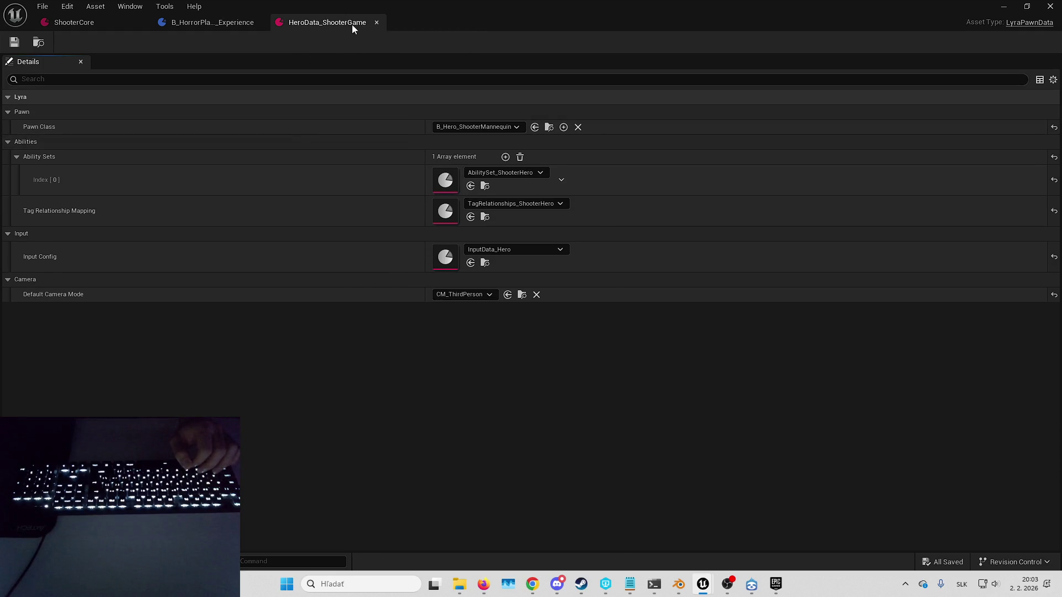
pyautogui.click(377, 22)
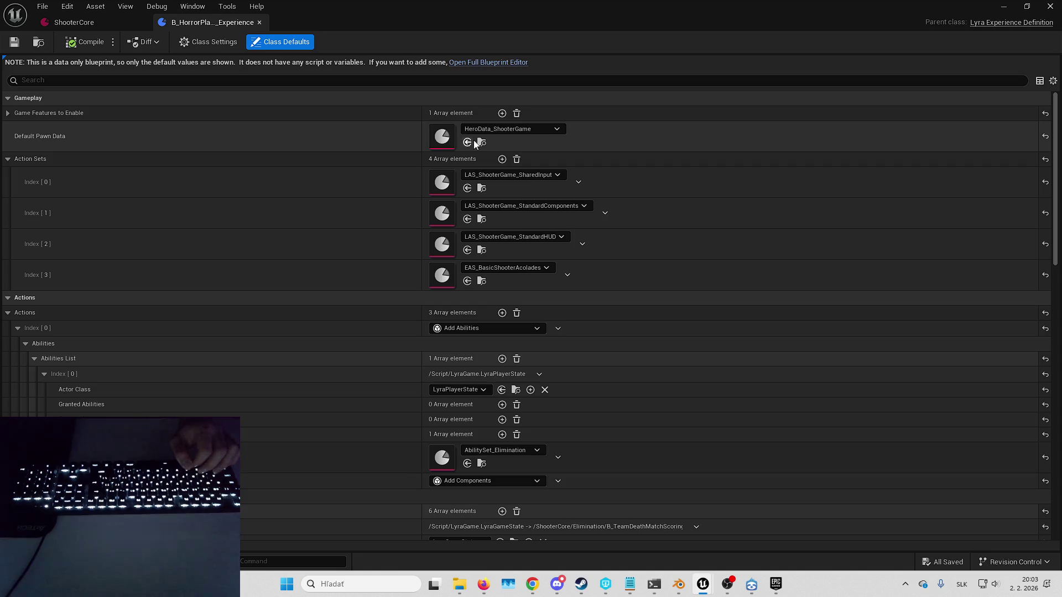
pyautogui.hotkey('ctrl', 'd')
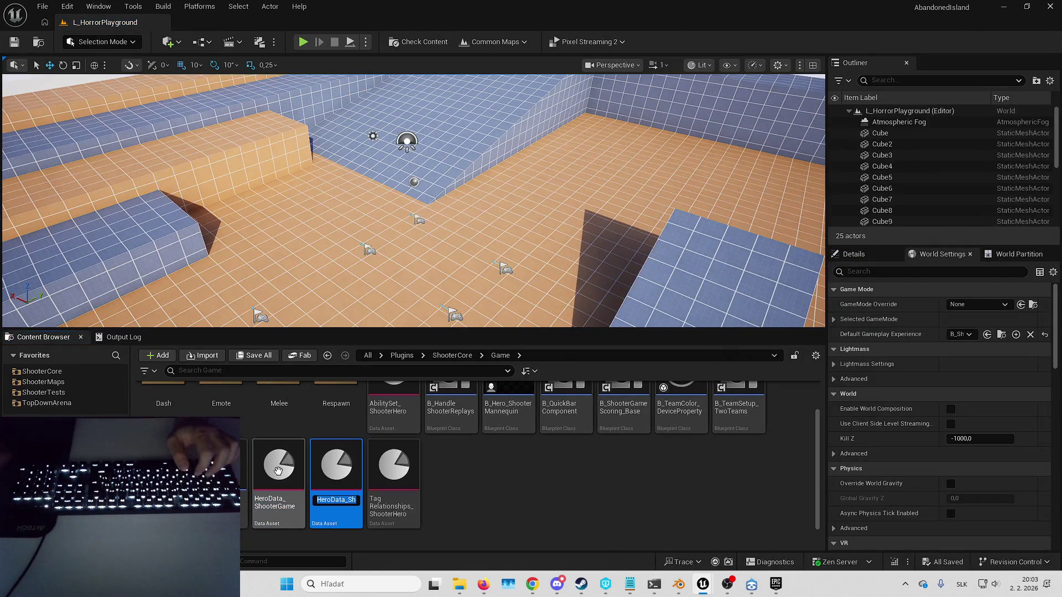
# Step: Name the HeroData_ShooterGame copy HeroData_HorrorCore
pyautogui.write('HeroData_')
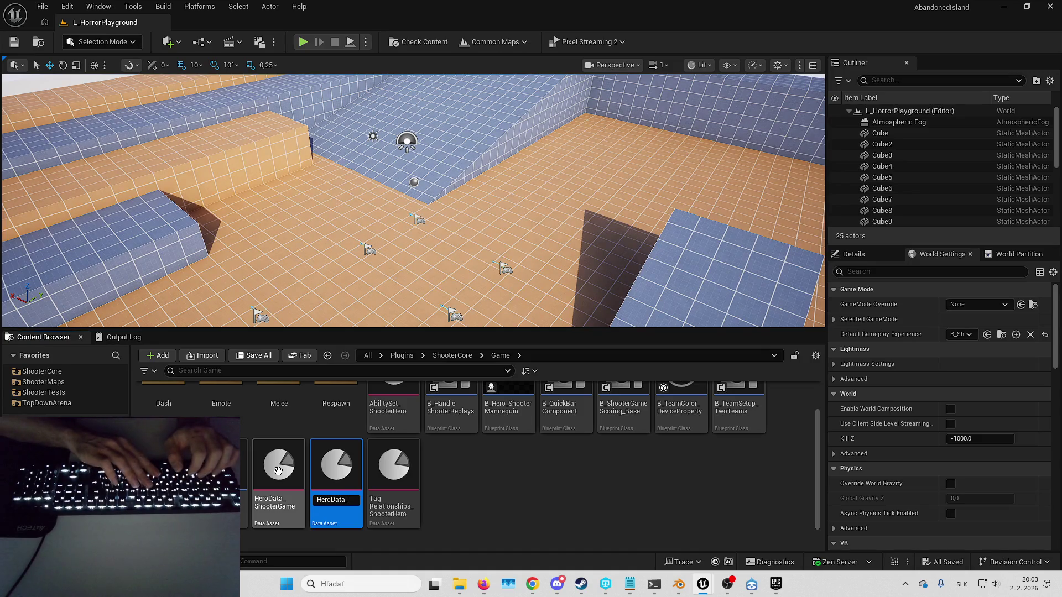
pyautogui.write('HorrorCore')
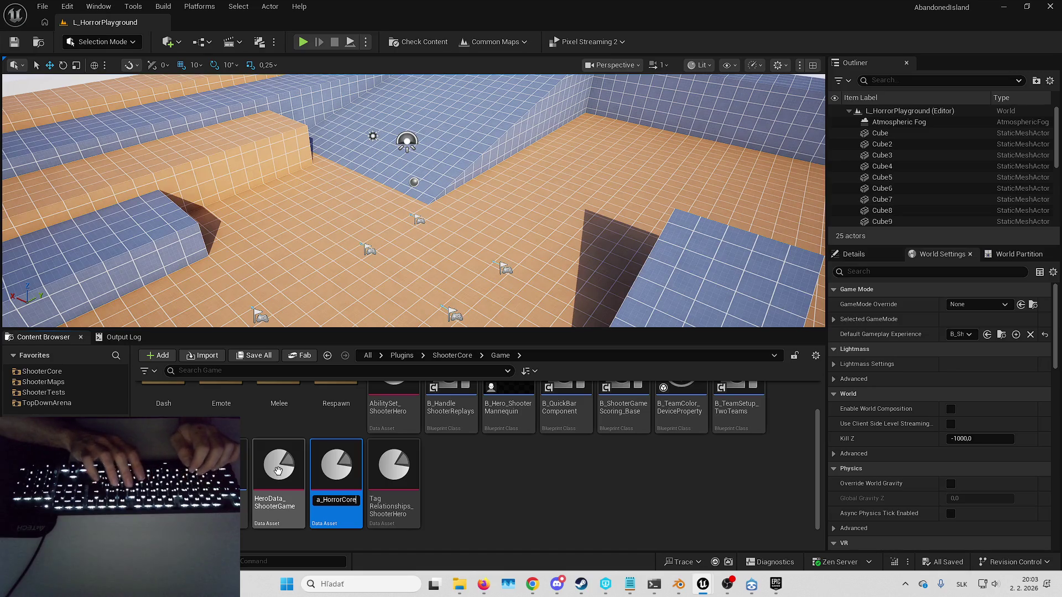
pyautogui.press('Return')
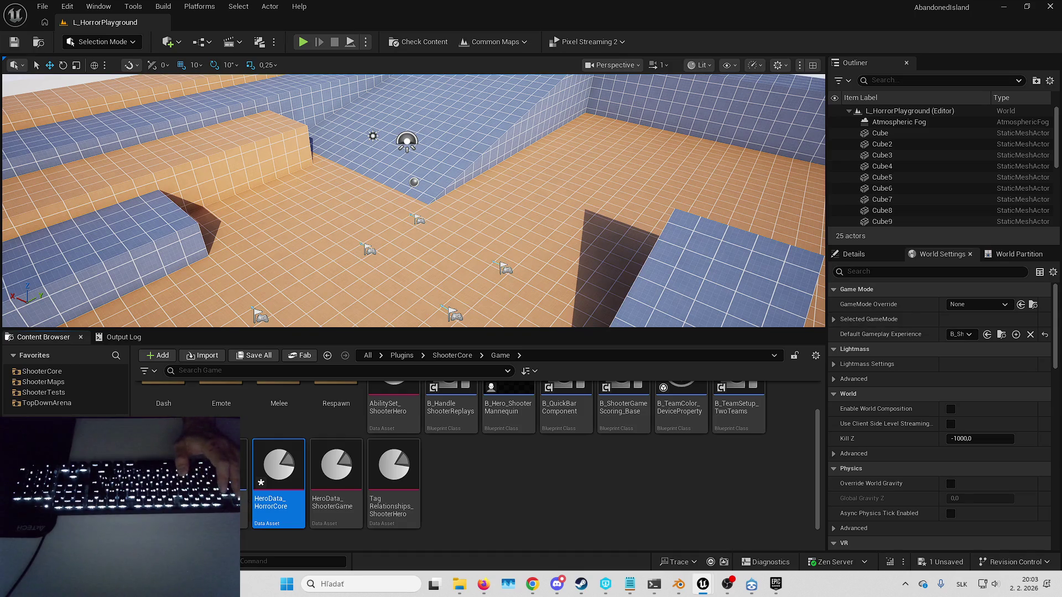
pyautogui.hotkey('alt', 'Left')
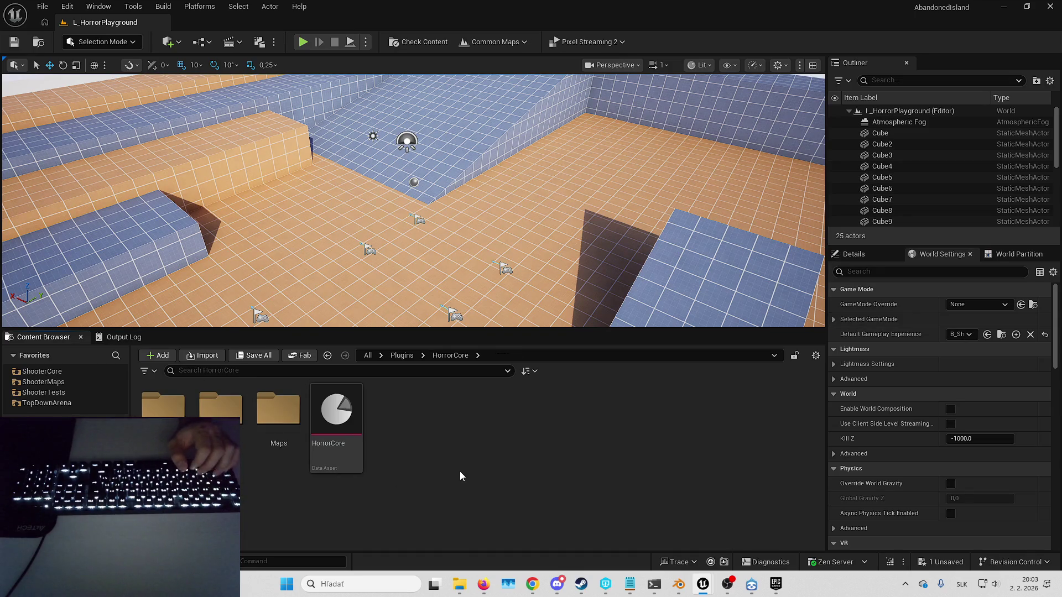
# Step: Add a Game folder to HorrorCore, then return and open HeroData_HorrorCore
pyautogui.rightClick(460, 472)
pyautogui.click(534, 113)
pyautogui.write('Game')
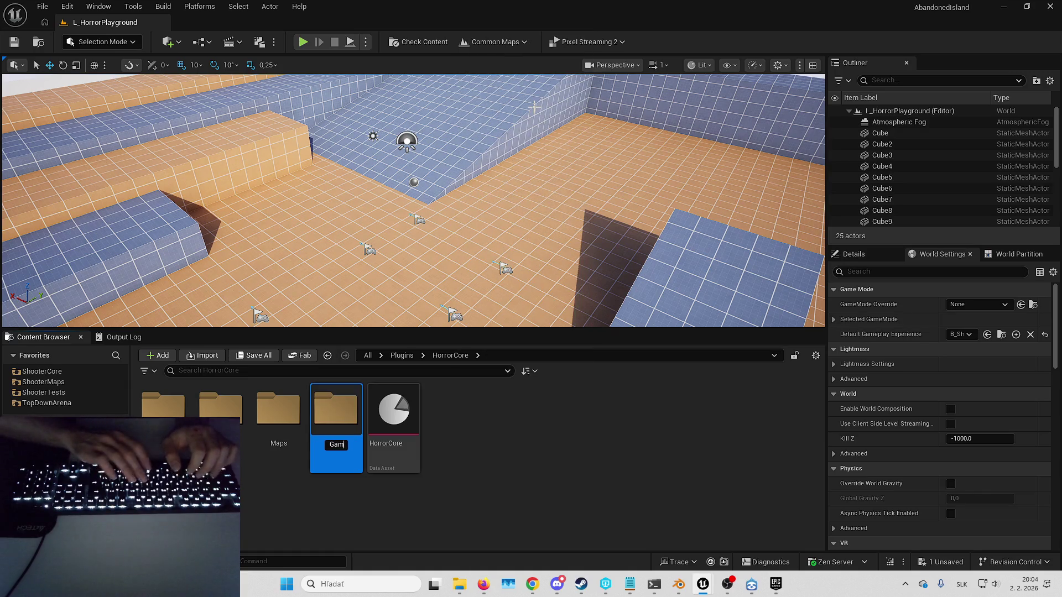
pyautogui.press('Return')
pyautogui.doubleClick(337, 409)
pyautogui.hotkey('alt', 'Left')
pyautogui.hotkey('alt', 'Left')
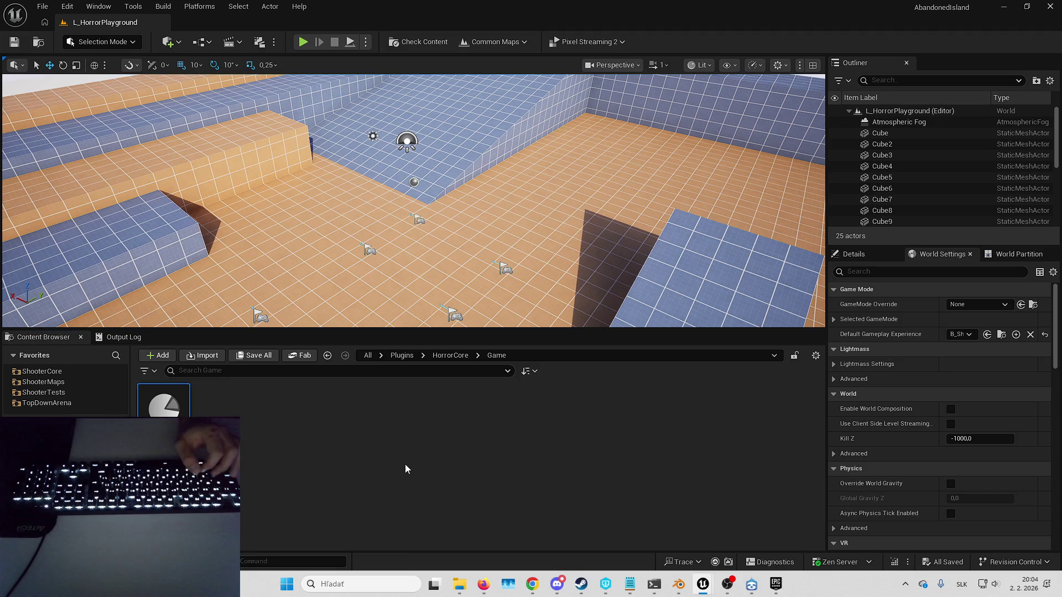
pyautogui.press('Return')
# Step: Set HeroData_HorrorCore's Pawn Class to B_HorrorCharacterBase and save it
pyautogui.click(496, 129)
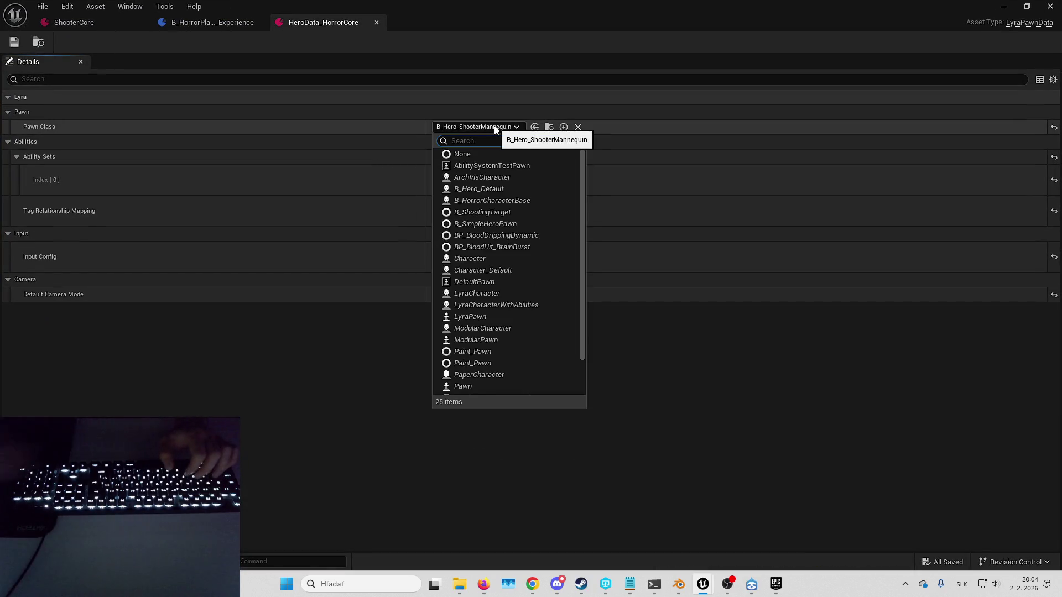
pyautogui.write('b_')
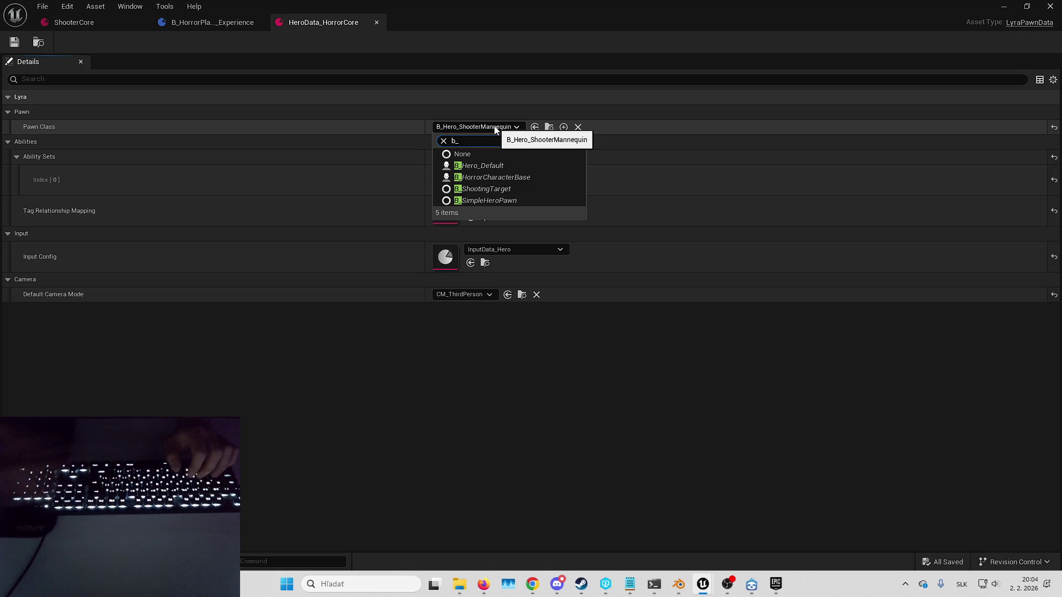
pyautogui.click(508, 177)
pyautogui.click(14, 43)
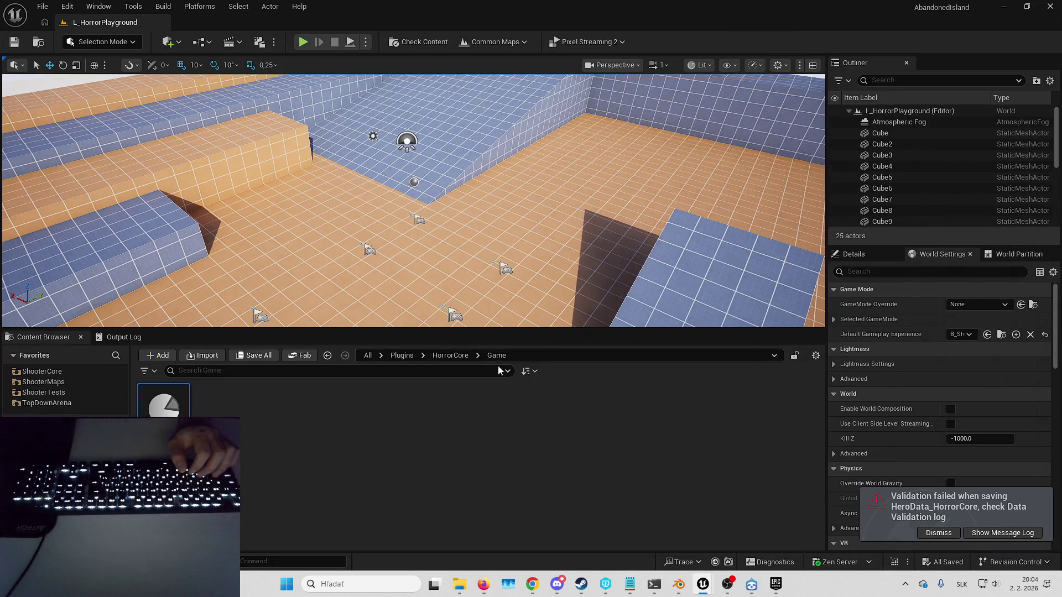
# Step: Open the HorrorCore game feature data asset from the HorrorCore plugin folder
pyautogui.click(450, 355)
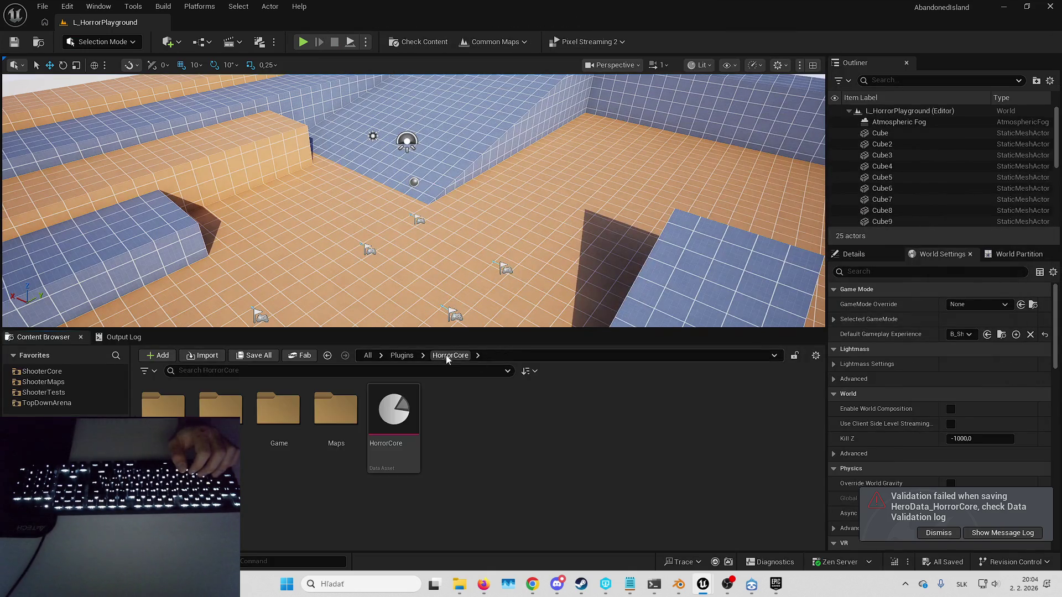
pyautogui.click(417, 432)
pyautogui.doubleClick(417, 432)
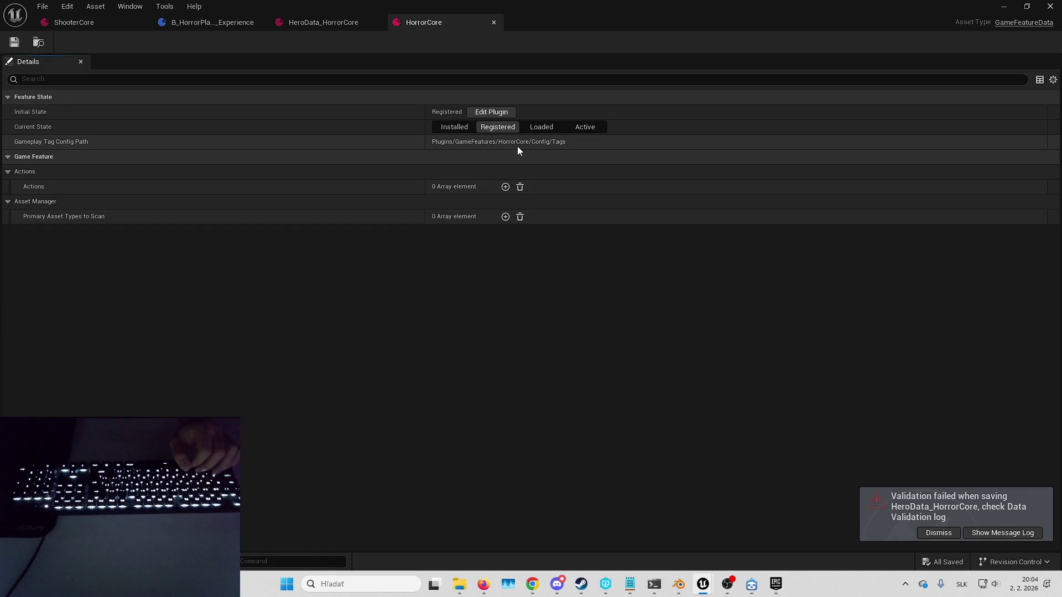
# Step: Read HeroData_HorrorCore's validation errors in the Message Log, then close it
pyautogui.click(319, 23)
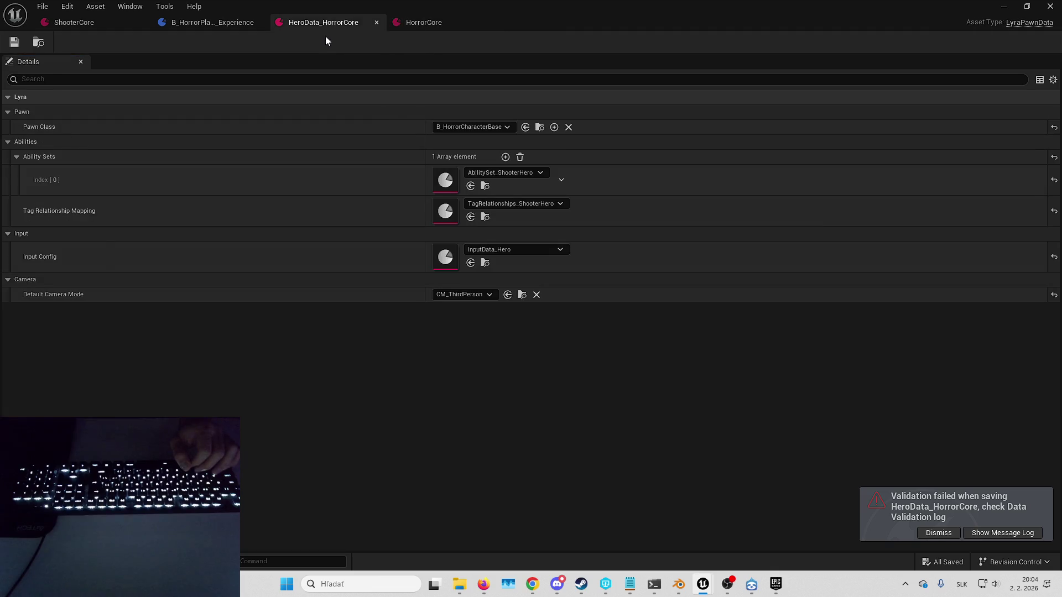
pyautogui.click(939, 533)
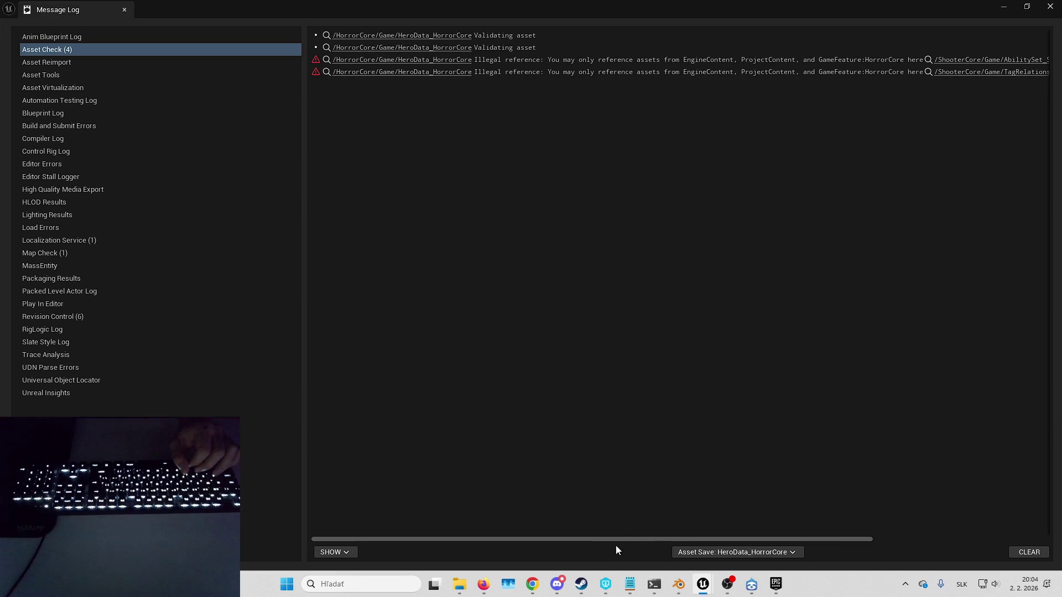
pyautogui.moveTo(619, 539)
pyautogui.mouseDown()
pyautogui.moveTo(773, 531)
pyautogui.moveTo(852, 510)
pyautogui.mouseUp()
pyautogui.click(1050, 7)
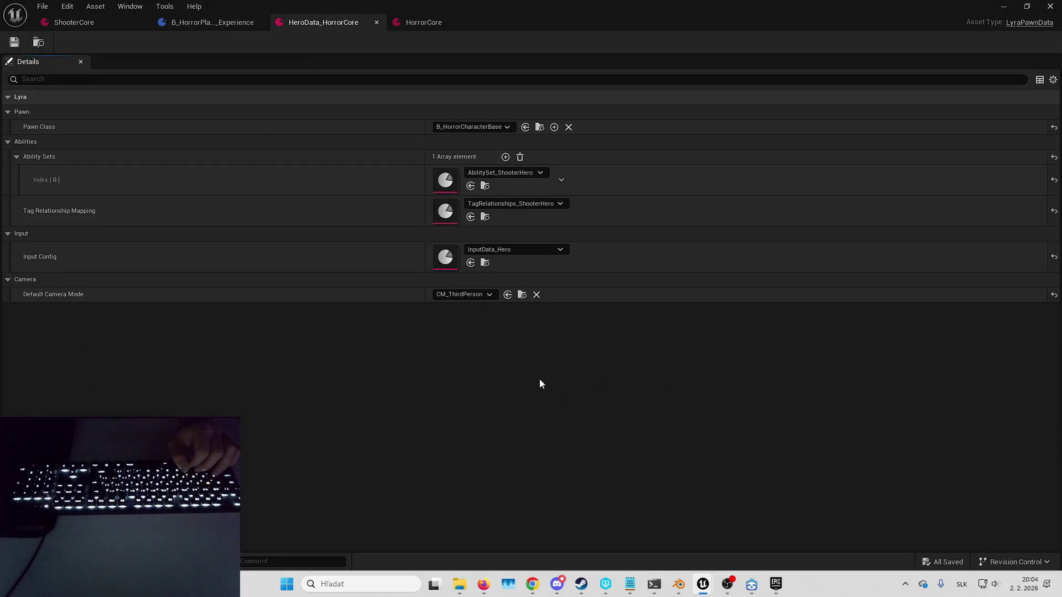
# Step: Inspect the ShooterCore game feature data, collapsing its Actions and Asset Manager categories
pyautogui.click(109, 19)
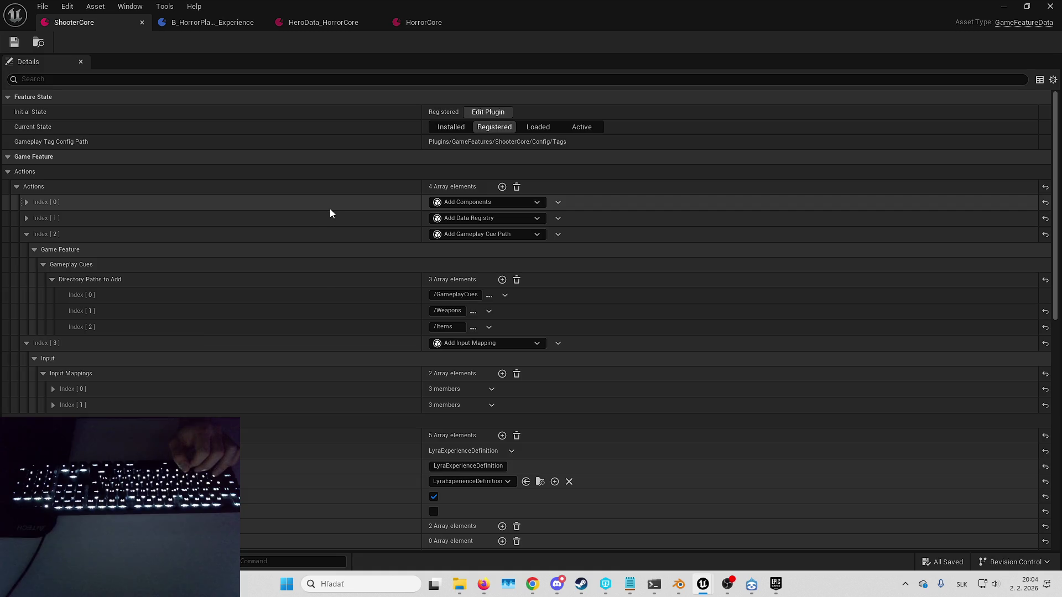
pyautogui.scroll(-15, 231, 214)
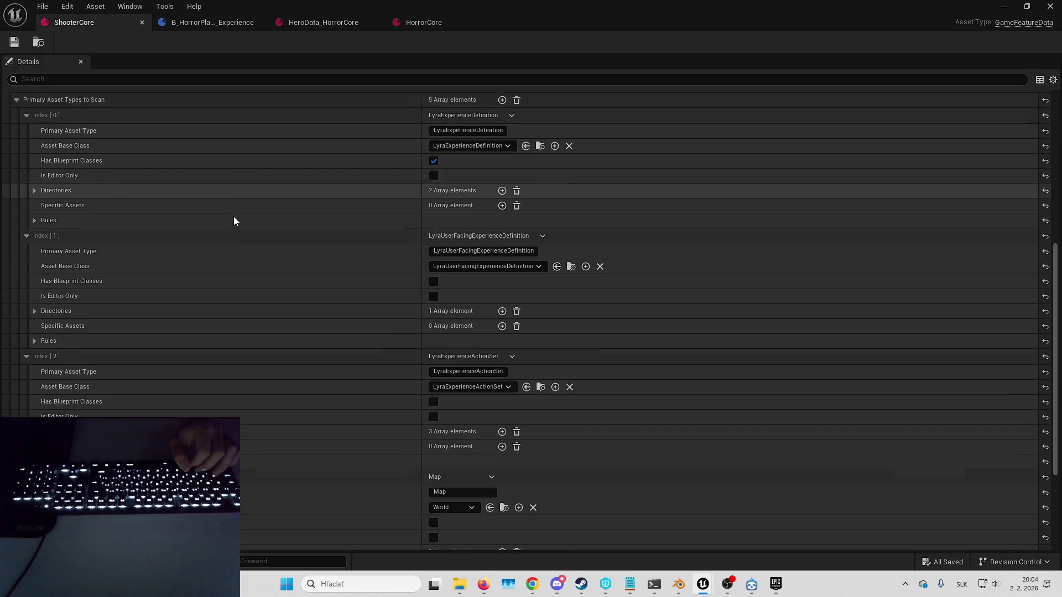
pyautogui.scroll(15, 239, 220)
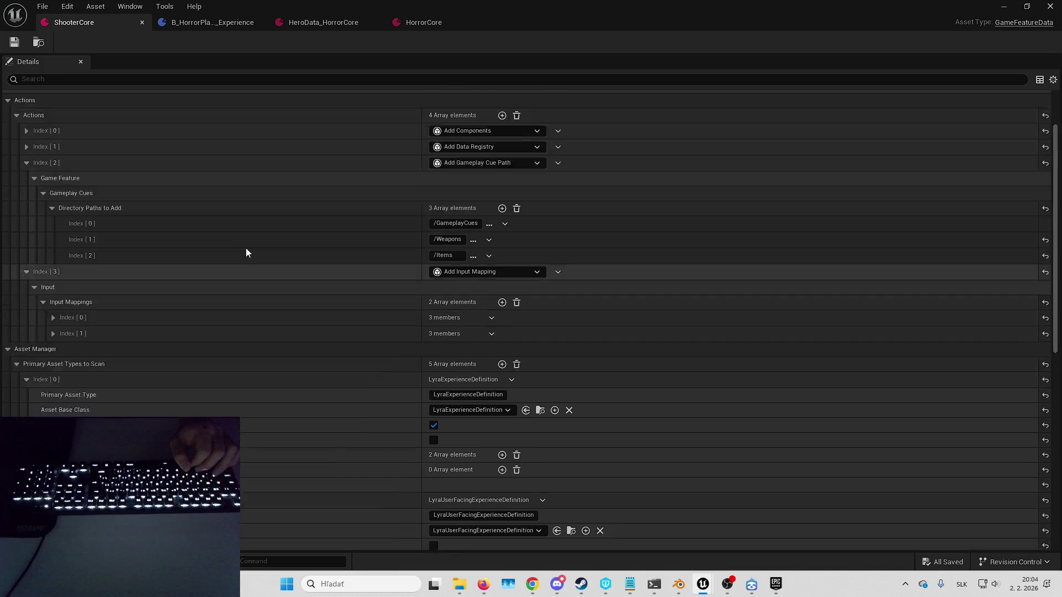
pyautogui.click(8, 172)
pyautogui.click(8, 187)
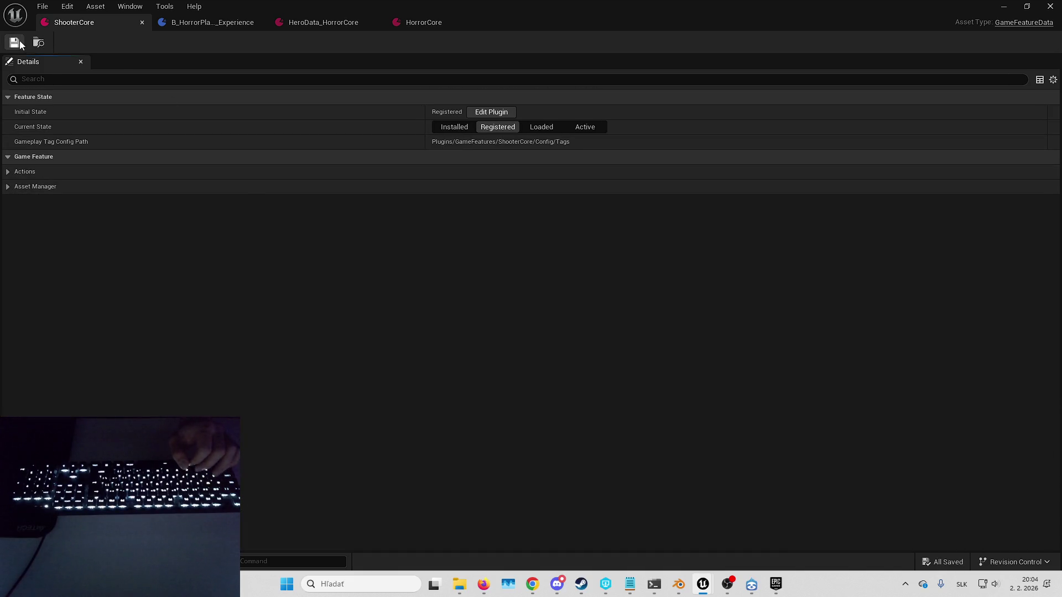
# Step: Save HeroData_HorrorCore again and bring up the B_HorrorPlayground_Experience defaults
pyautogui.click(318, 22)
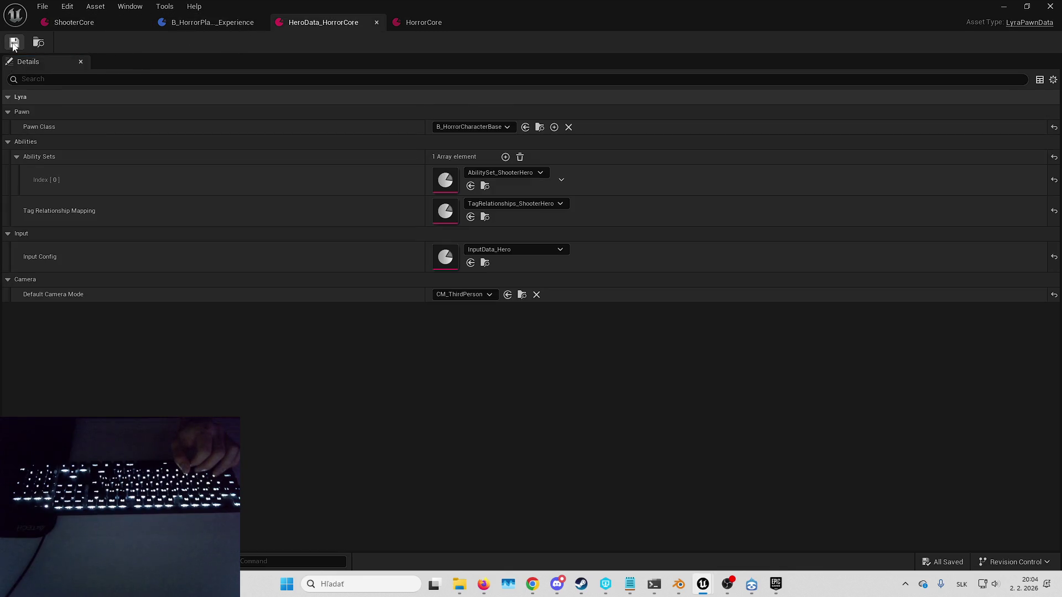
pyautogui.click(14, 43)
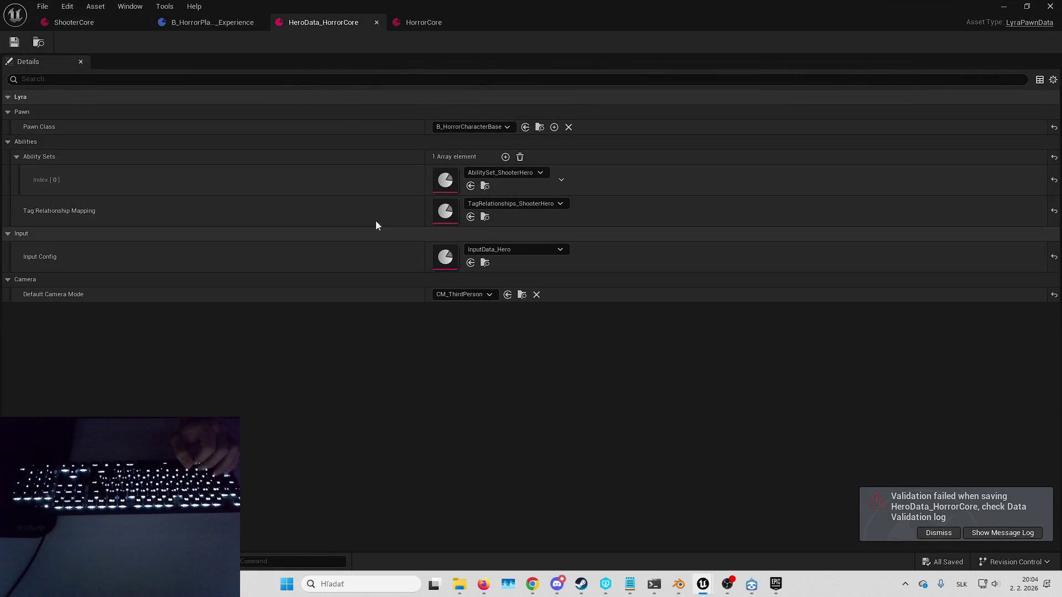
pyautogui.click(241, 22)
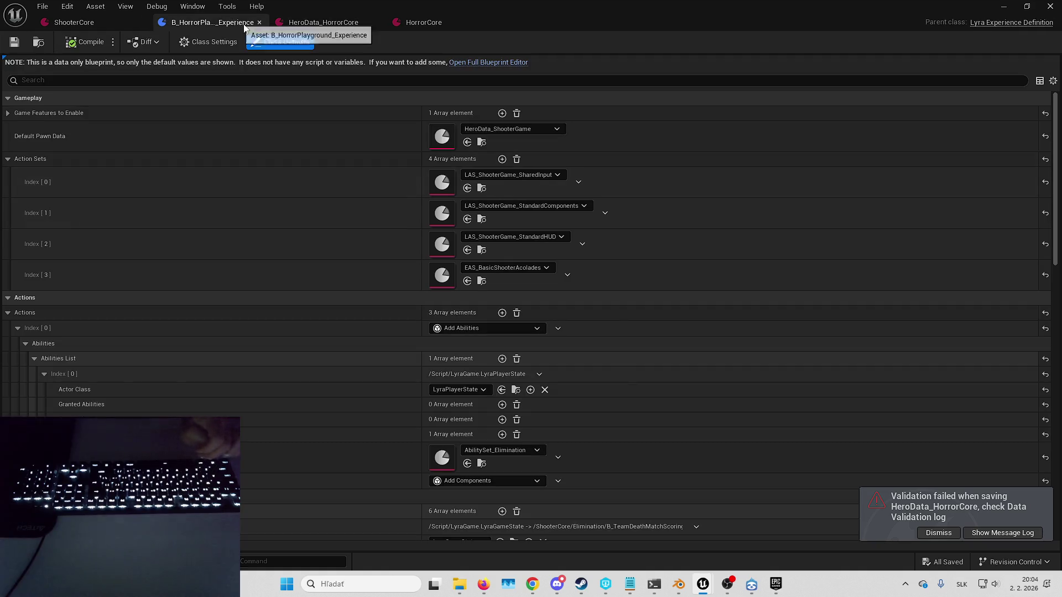
# Step: Expand the experience's Game Features to Enable and save B_HorrorPlayground_Experience
pyautogui.click(294, 119)
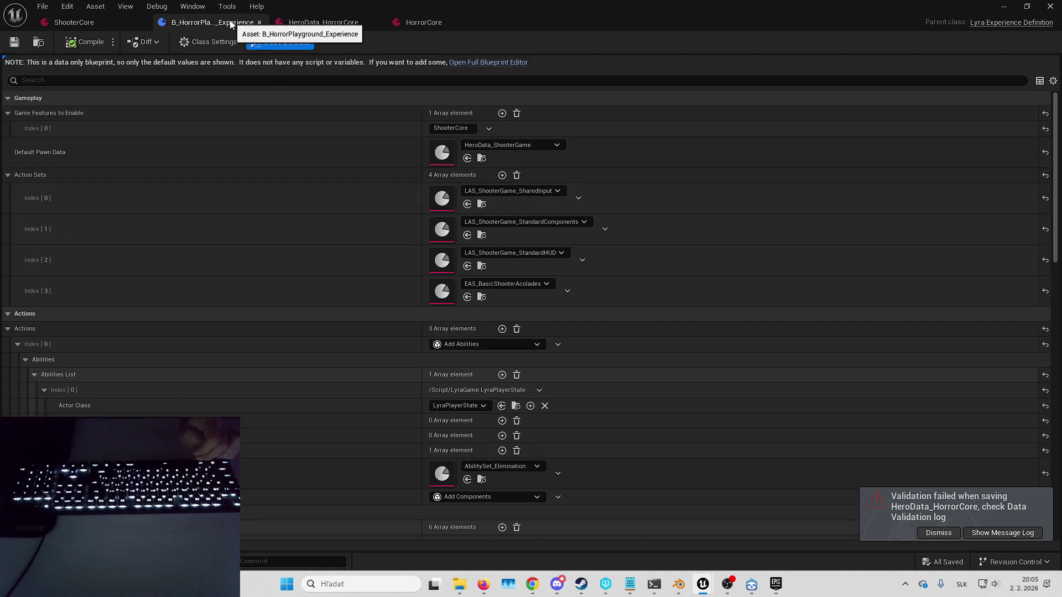
pyautogui.click(14, 41)
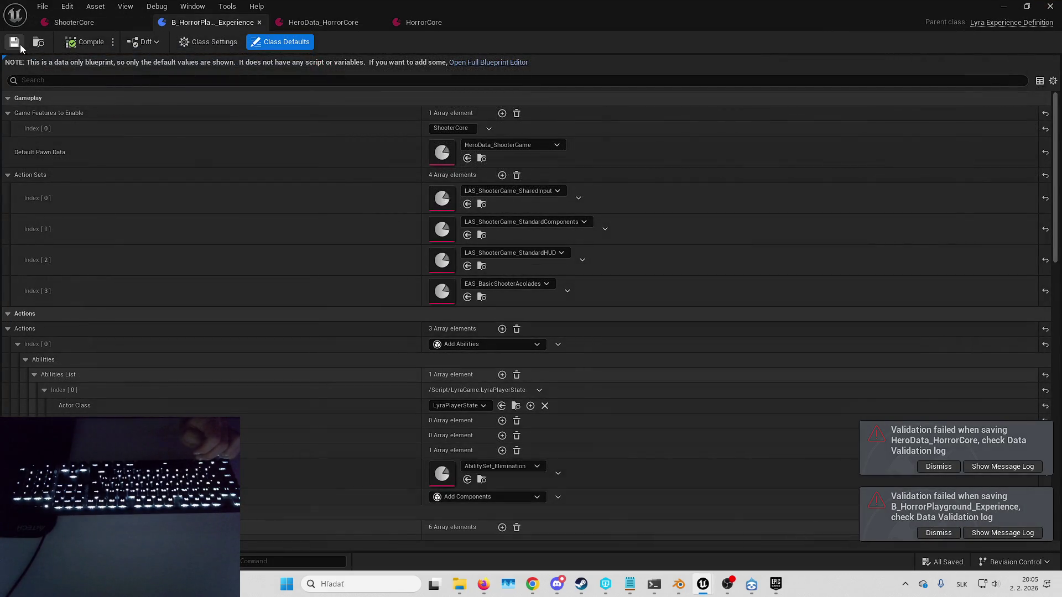
pyautogui.click(20, 44)
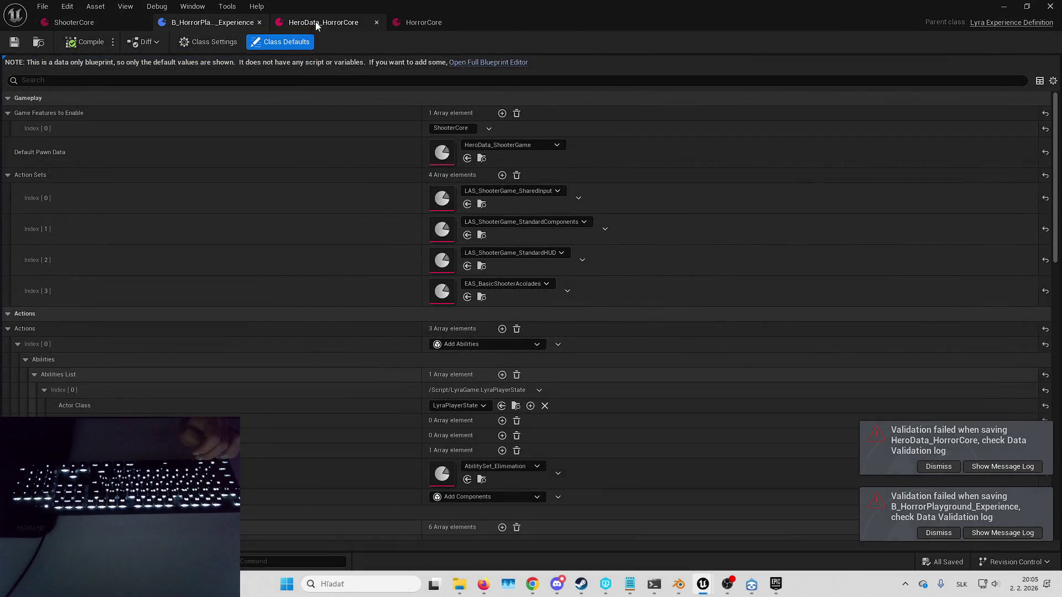
# Step: Save HeroData_HorrorCore with Ctrl+S and dismiss both validation warnings
pyautogui.click(317, 23)
pyautogui.hotkey('ctrl', 's')
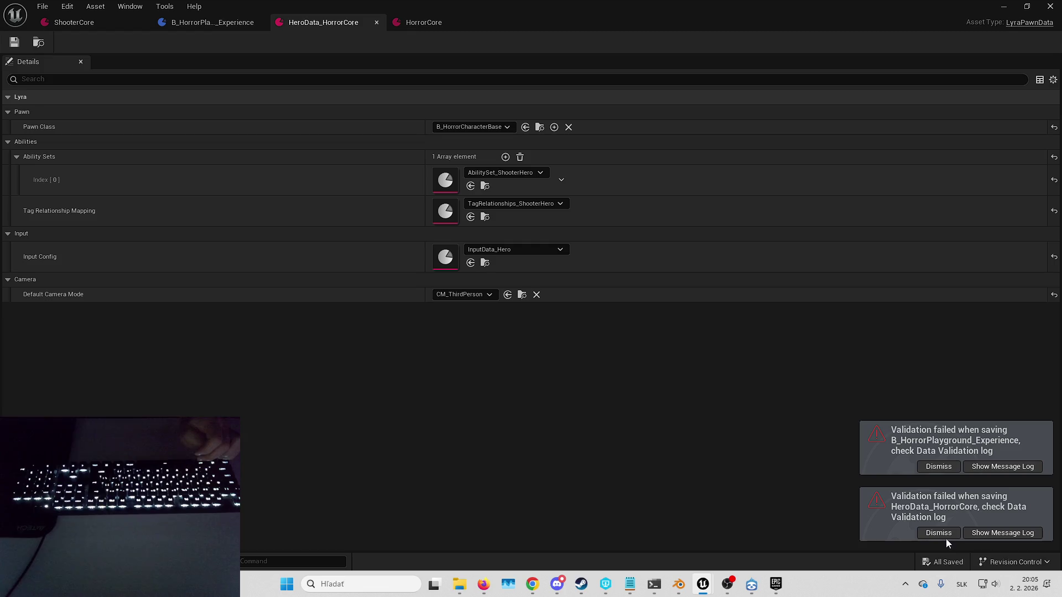
pyautogui.click(945, 536)
pyautogui.click(942, 531)
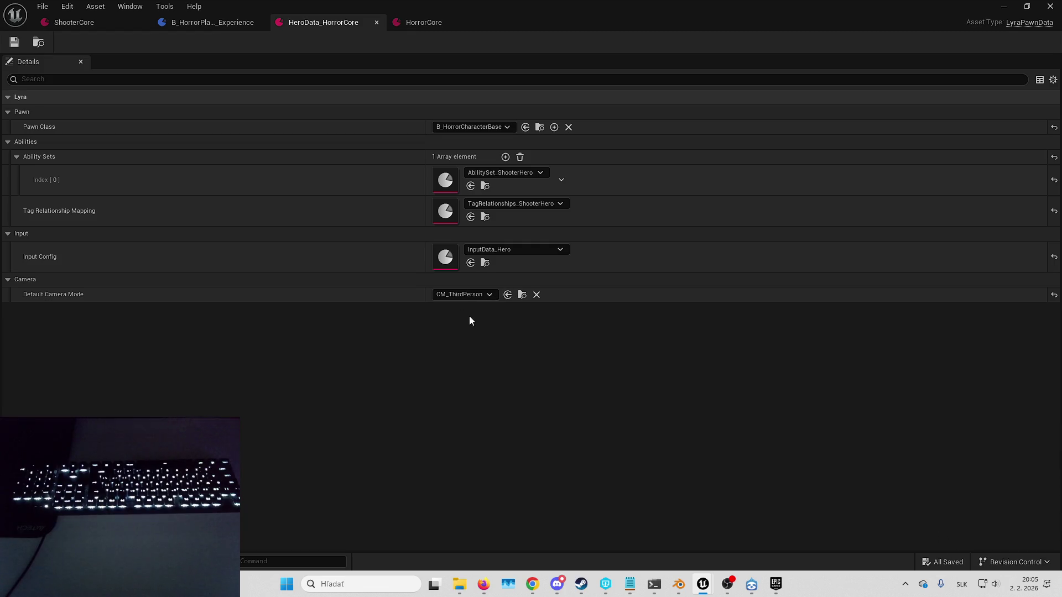
# Step: Float the asset editor aside and bring the L_HorrorPlayground level editor forward
pyautogui.click(324, 22)
pyautogui.moveTo(710, 17); pyautogui.dragTo(710, 37)
pyautogui.click(703, 304)
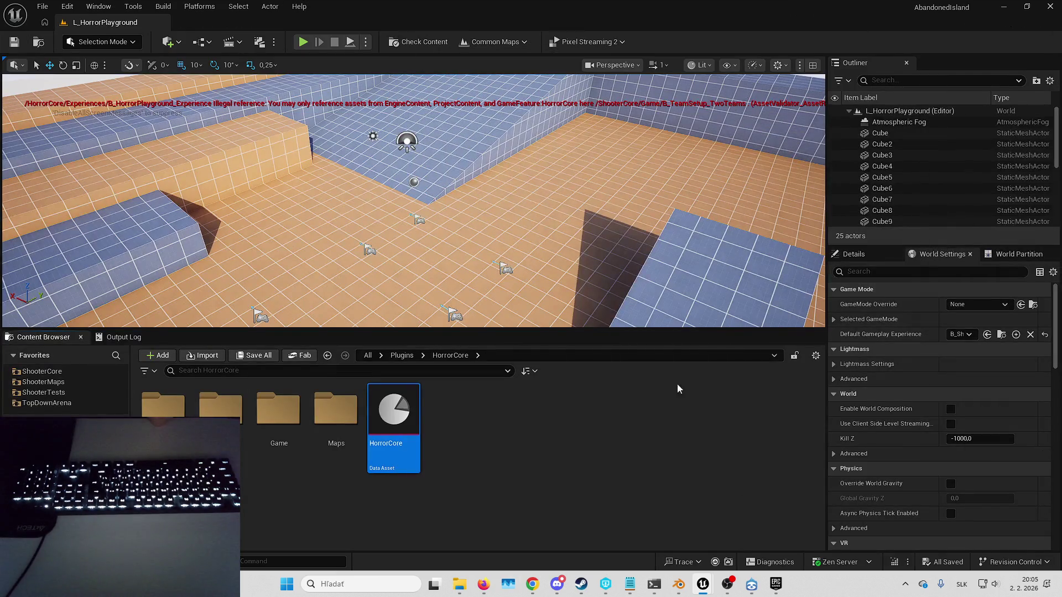
# Step: Open HorrorCore's Game folder, then play-test L_HorrorPlayground, firing once, and stop with Esc
pyautogui.doubleClick(294, 435)
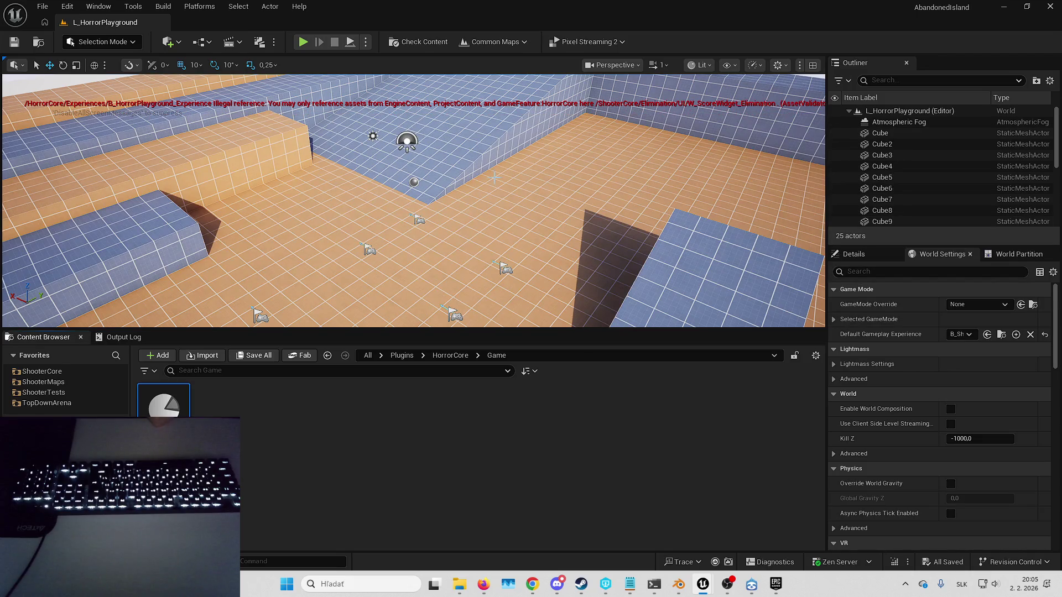
pyautogui.click(303, 42)
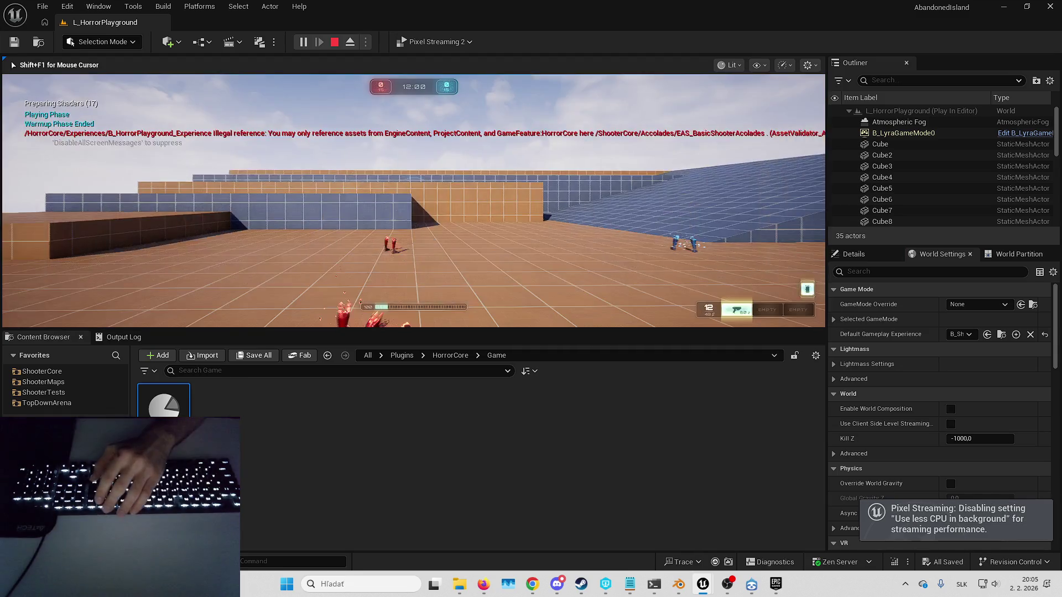
pyautogui.click(499, 173)
pyautogui.press('F11')
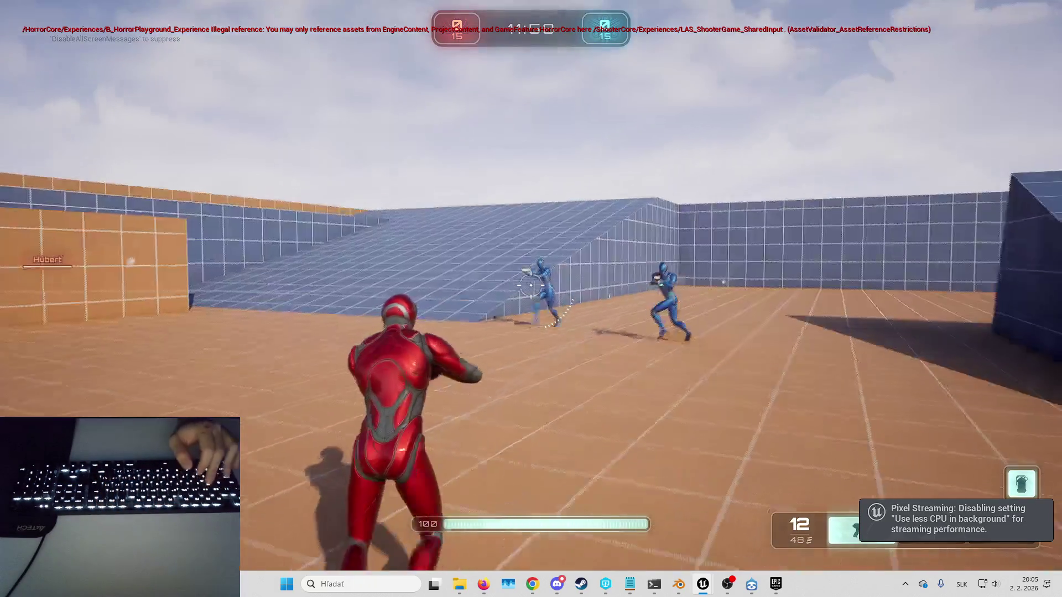
pyautogui.press('Escape')
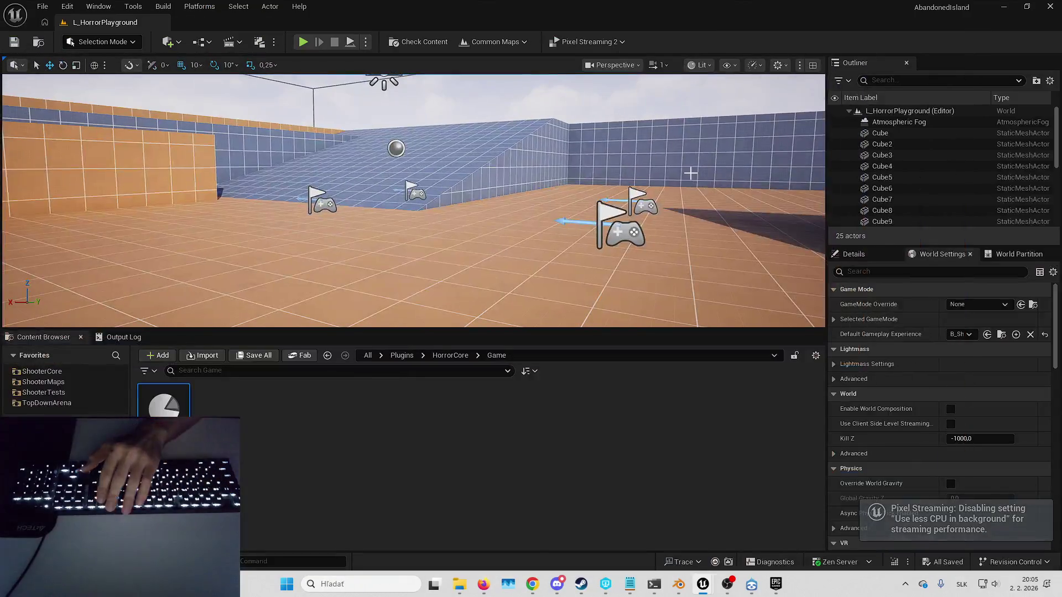
# Step: Open B_ShooterGame_Elimination with Ctrl+E and expand its Actions list to the components
pyautogui.click(1002, 334)
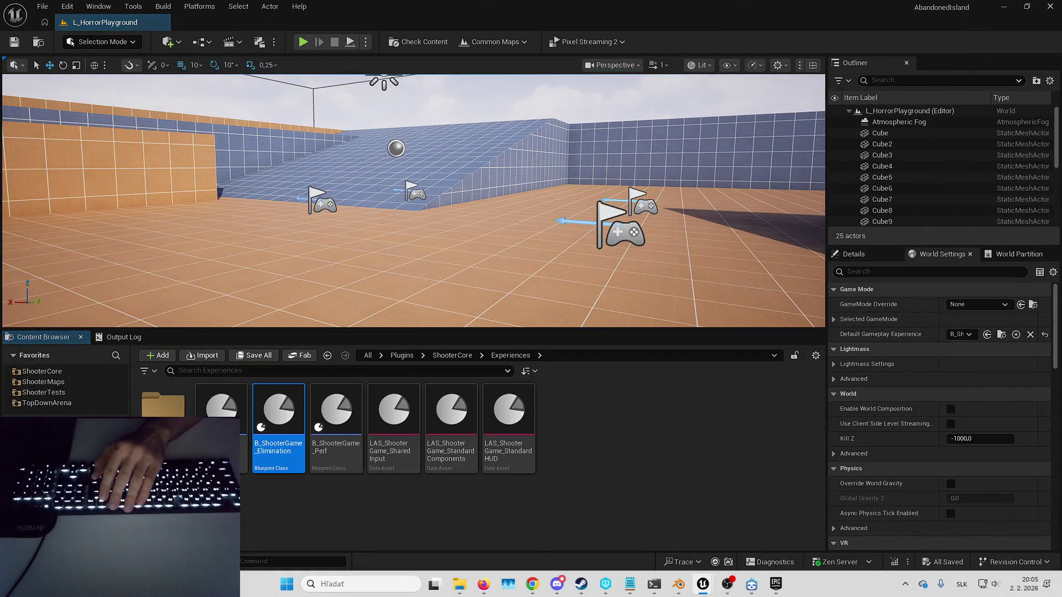
pyautogui.hotkey('ctrl', 'e')
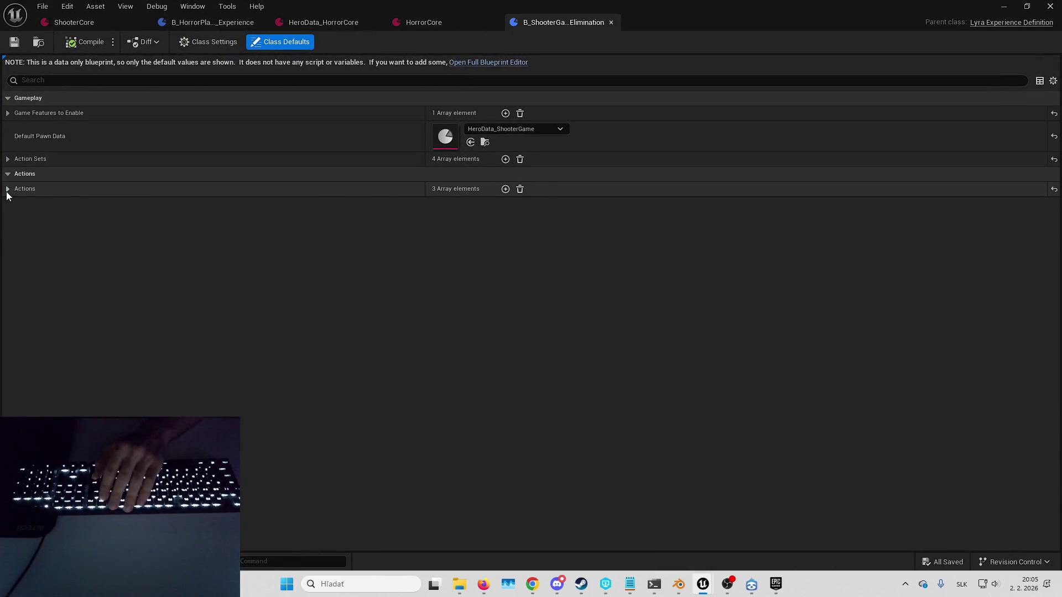
pyautogui.click(8, 191)
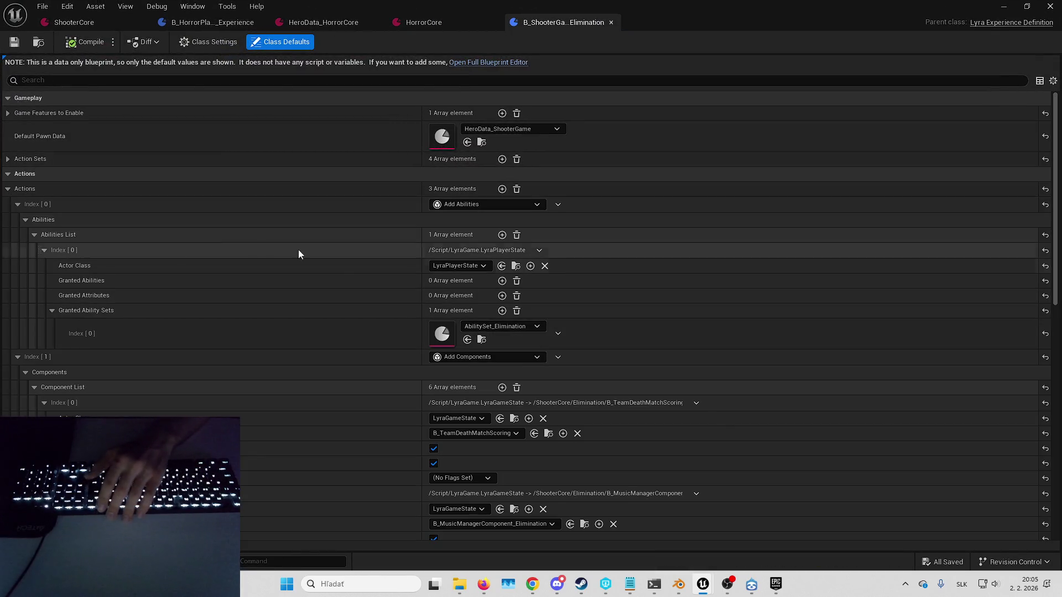
pyautogui.click(23, 221)
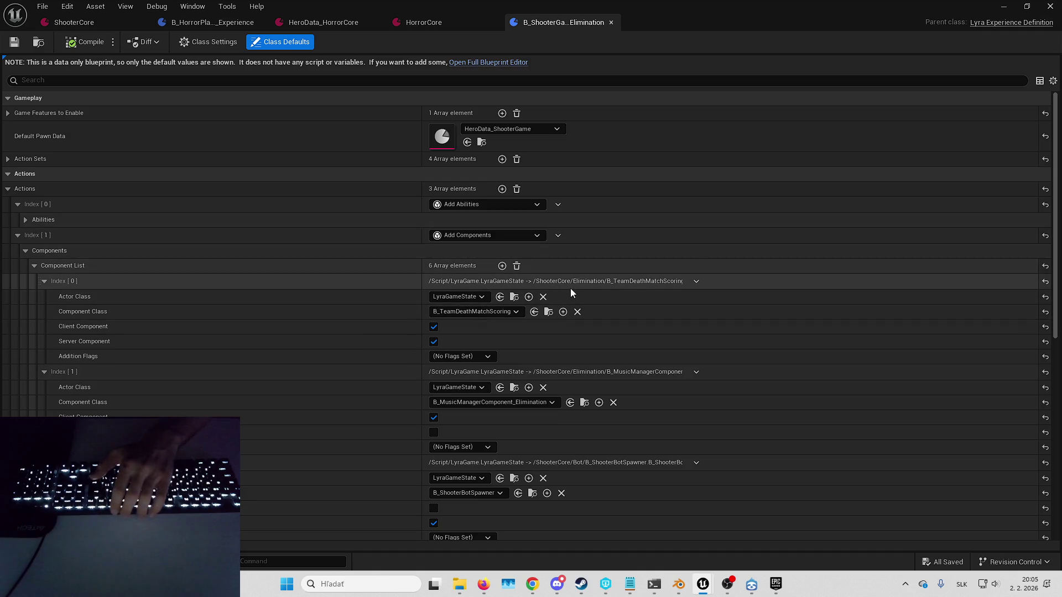
pyautogui.scroll(-4, 553, 291)
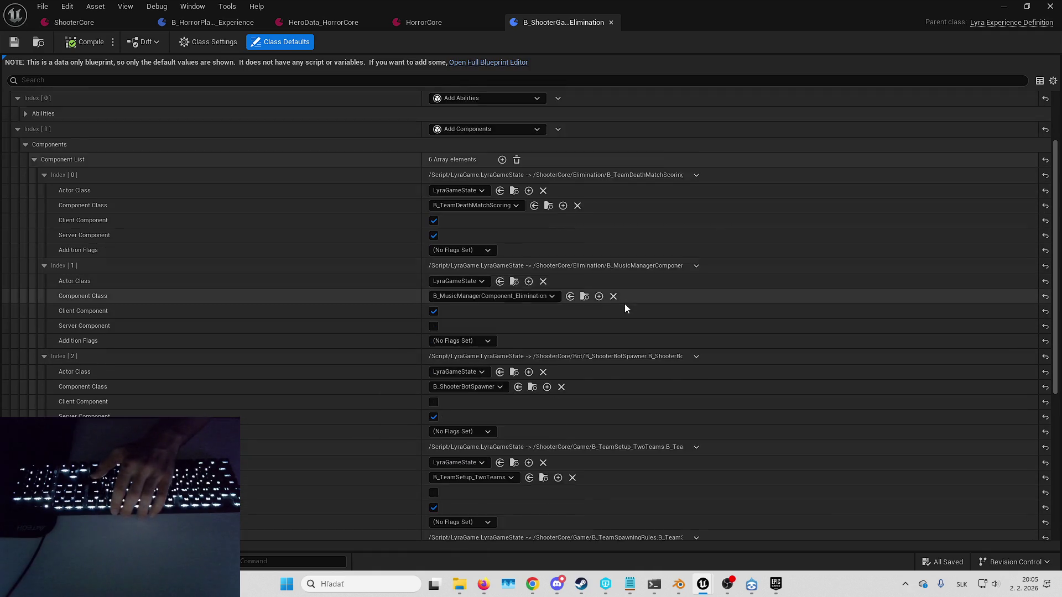
pyautogui.scroll(-1, 625, 306)
# Step: Remove the ShooterBotSpawner, TeamSetup and TeamSpawningRules component entries, save, and return to the level
pyautogui.click(697, 340)
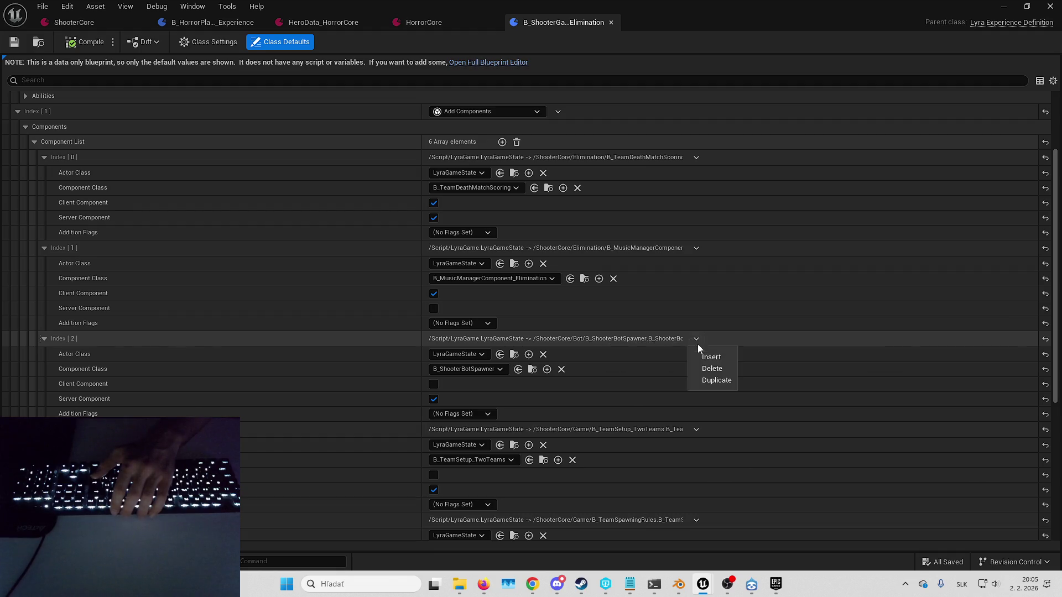
pyautogui.click(712, 369)
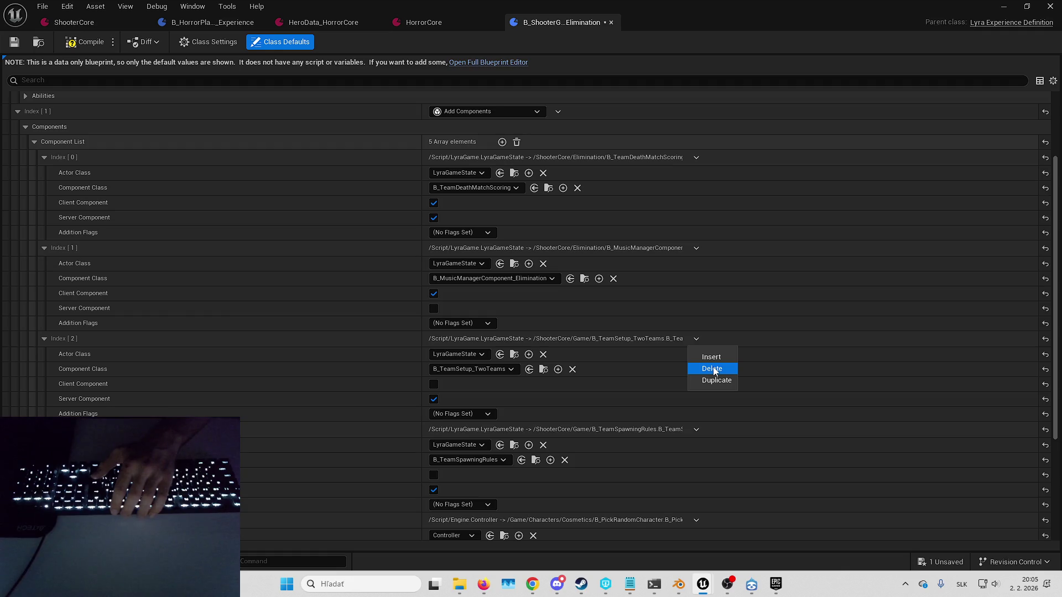
pyautogui.click(714, 369)
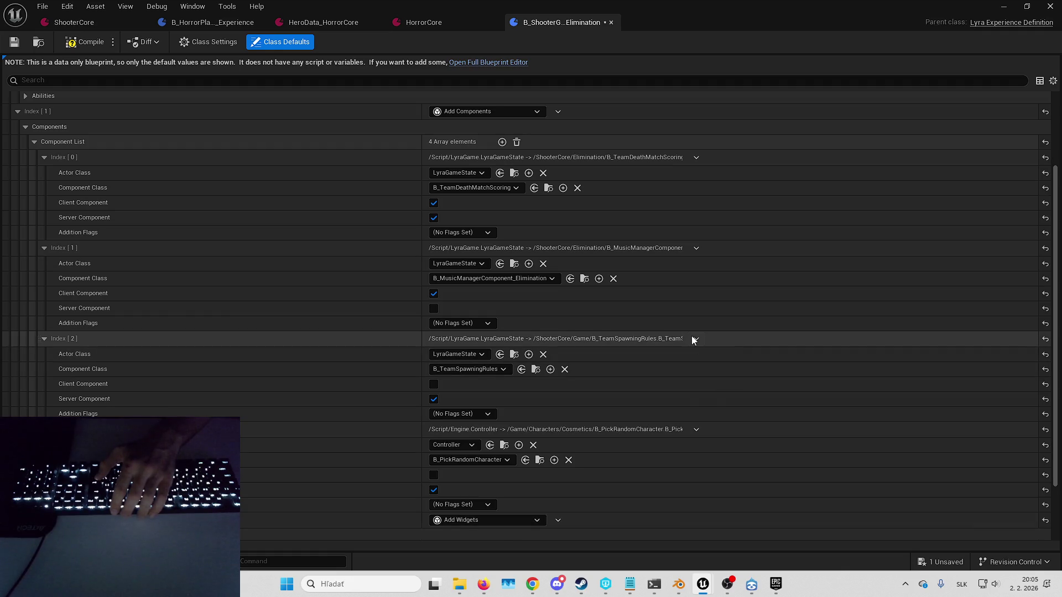
pyautogui.click(695, 338)
pyautogui.click(713, 369)
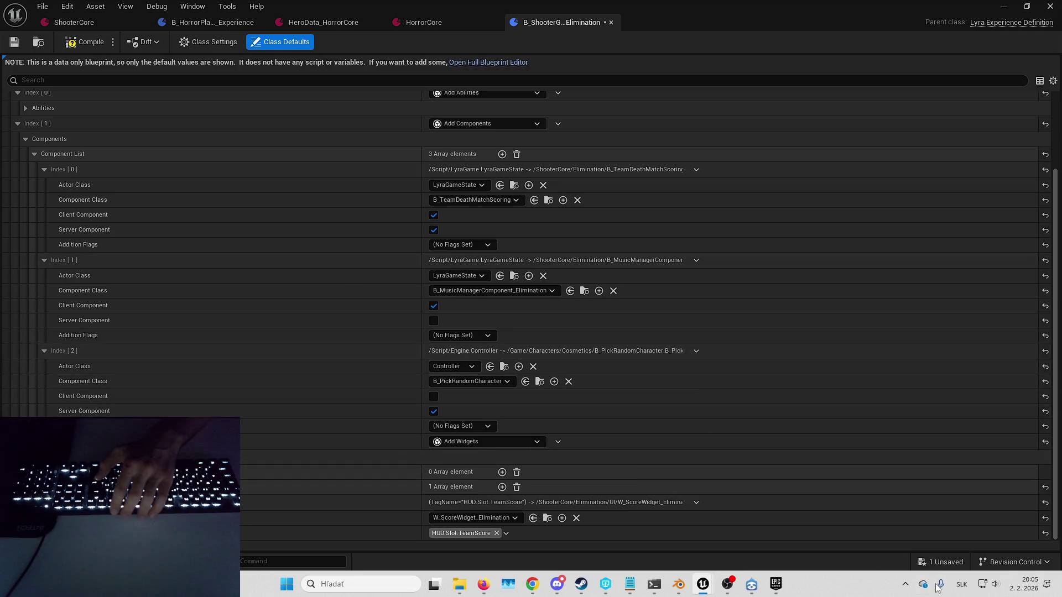
pyautogui.hotkey('ctrl', 's')
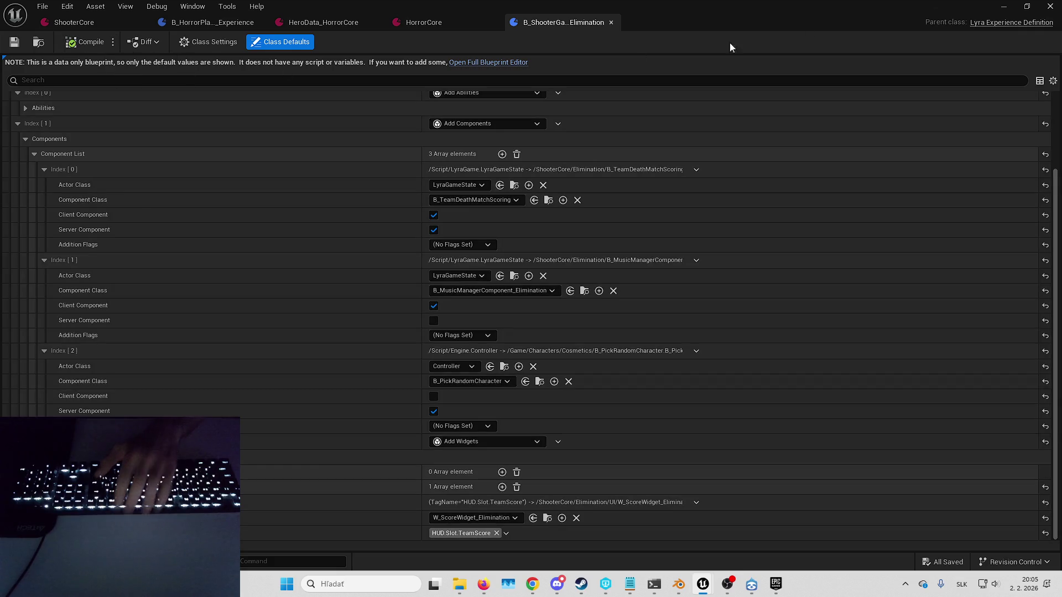
pyautogui.click(1004, 6)
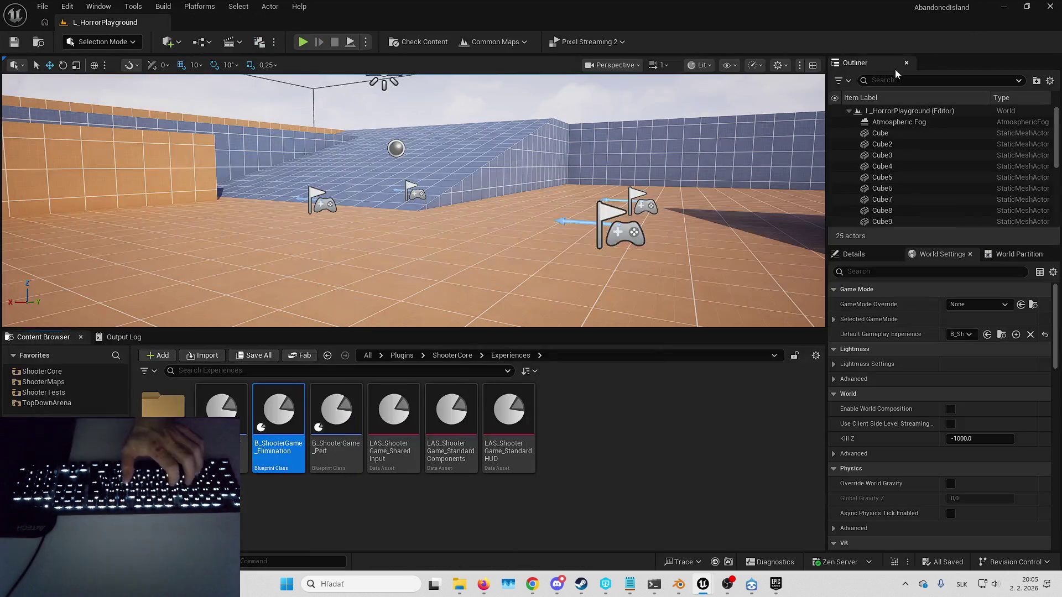
# Step: Play-test L_HorrorPlayground fullscreen, running, firing the pistol and jumping onto the orange and blue platforms, then exit
pyautogui.press('F11')
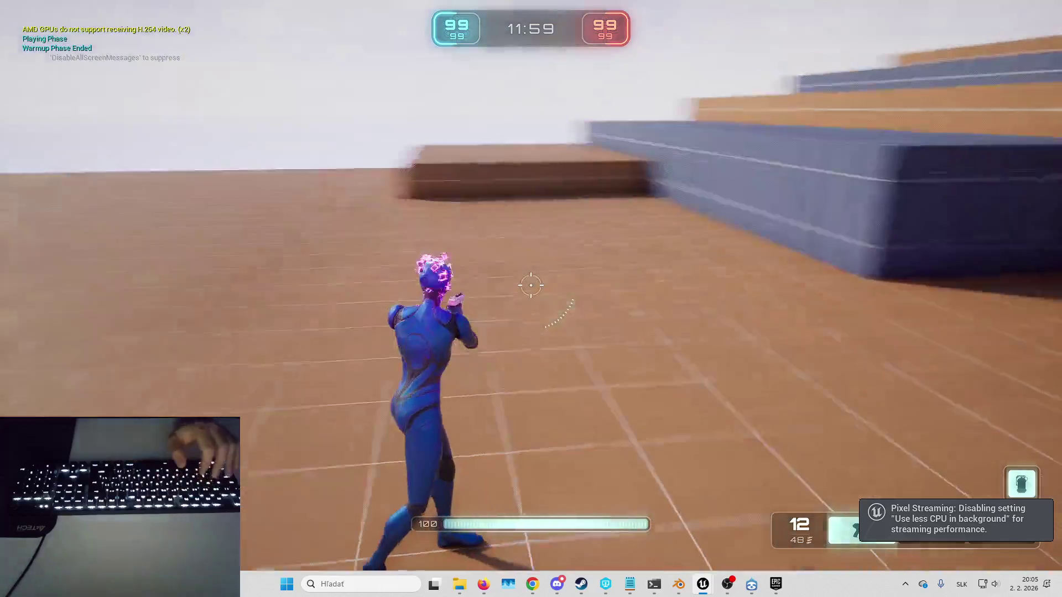
pyautogui.press('w')
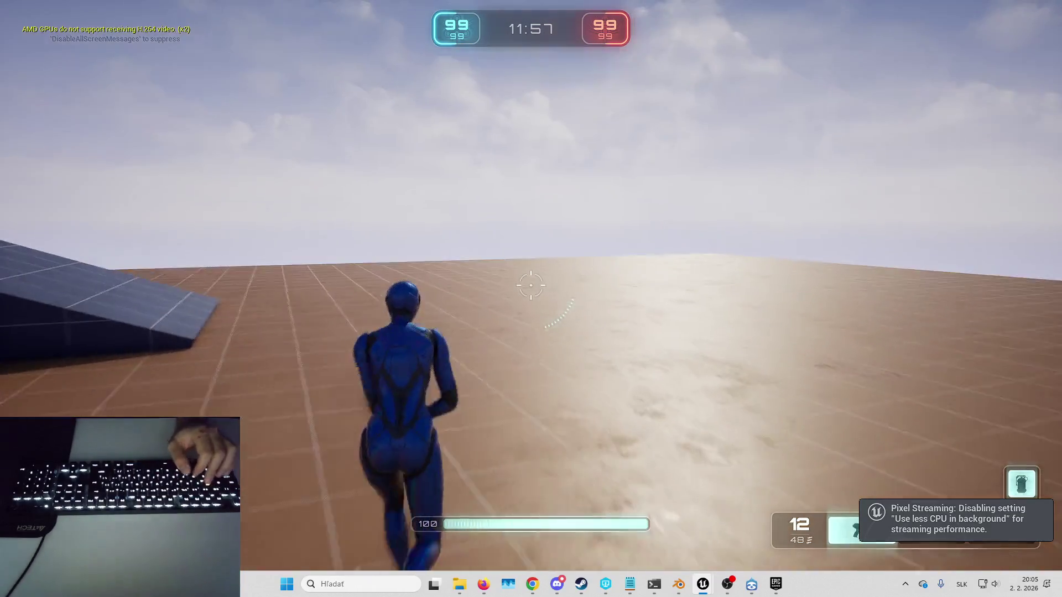
pyautogui.press('w')
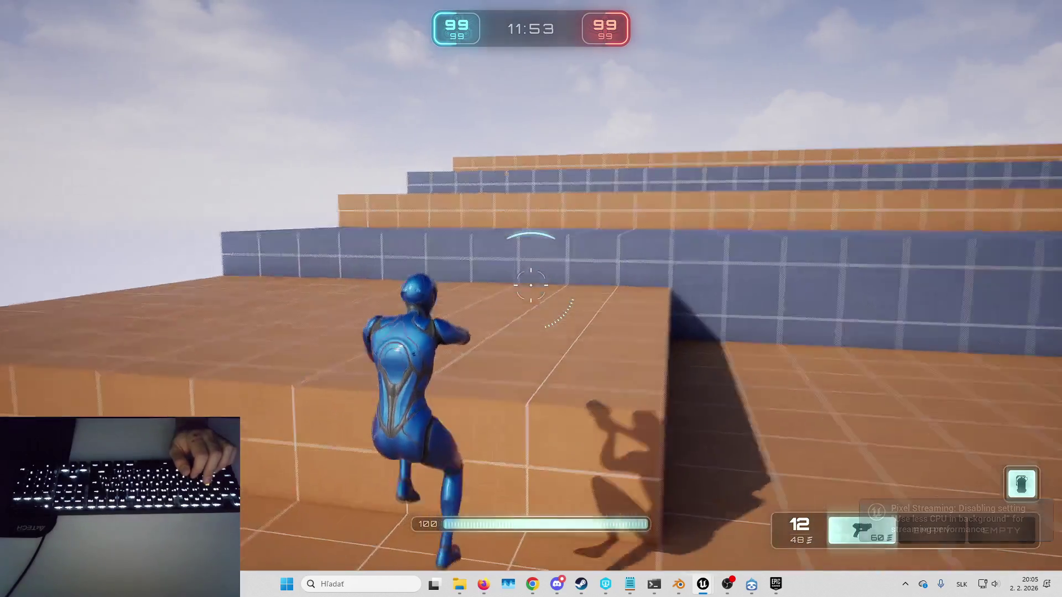
pyautogui.click(531, 285)
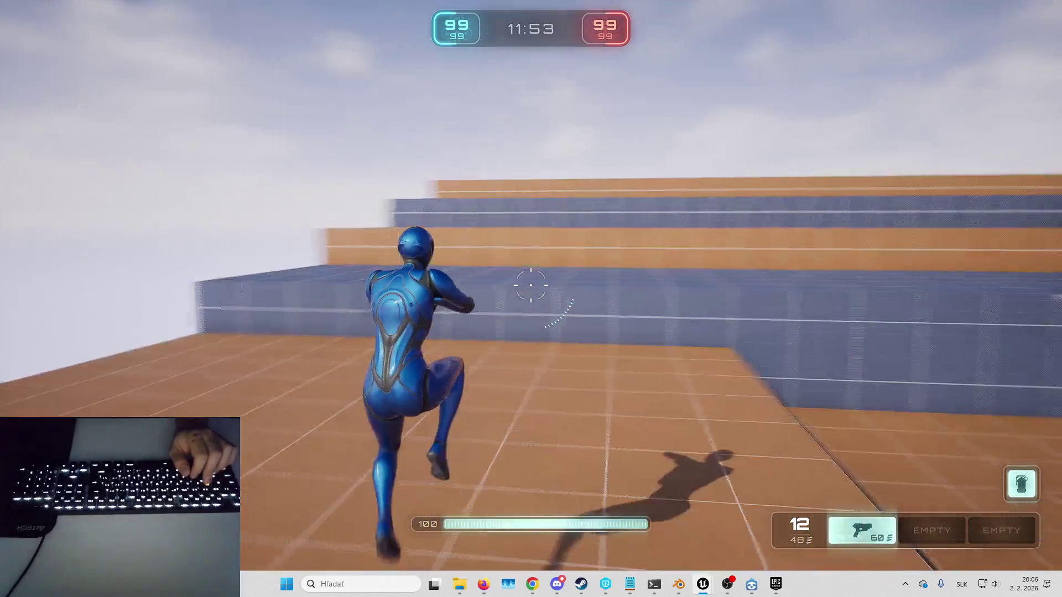
pyautogui.click(531, 285)
pyautogui.press('w')
pyautogui.click(531, 285)
pyautogui.click(531, 284)
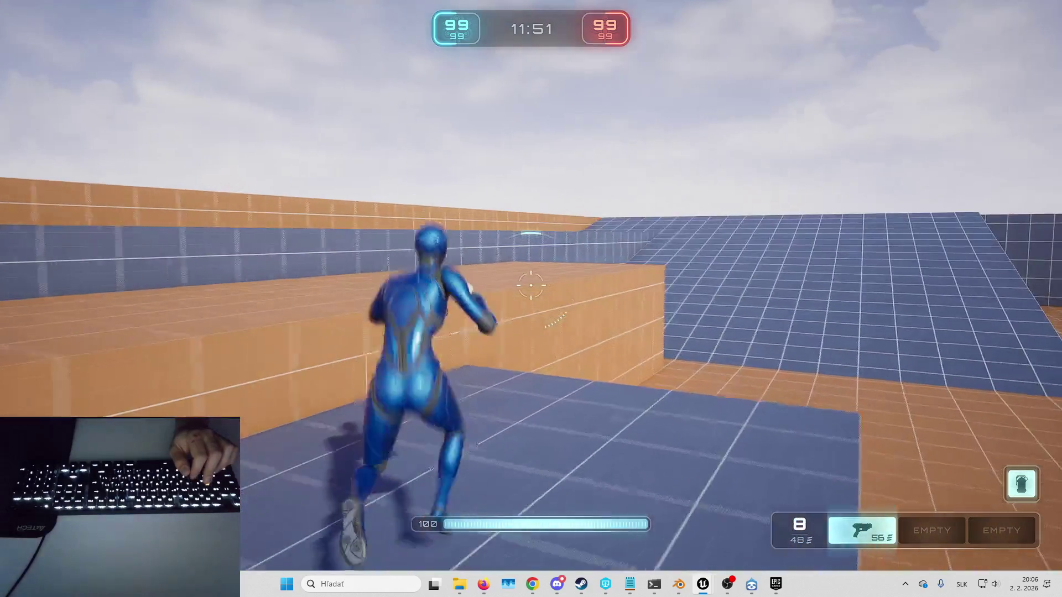
pyautogui.press('w')
pyautogui.press('space')
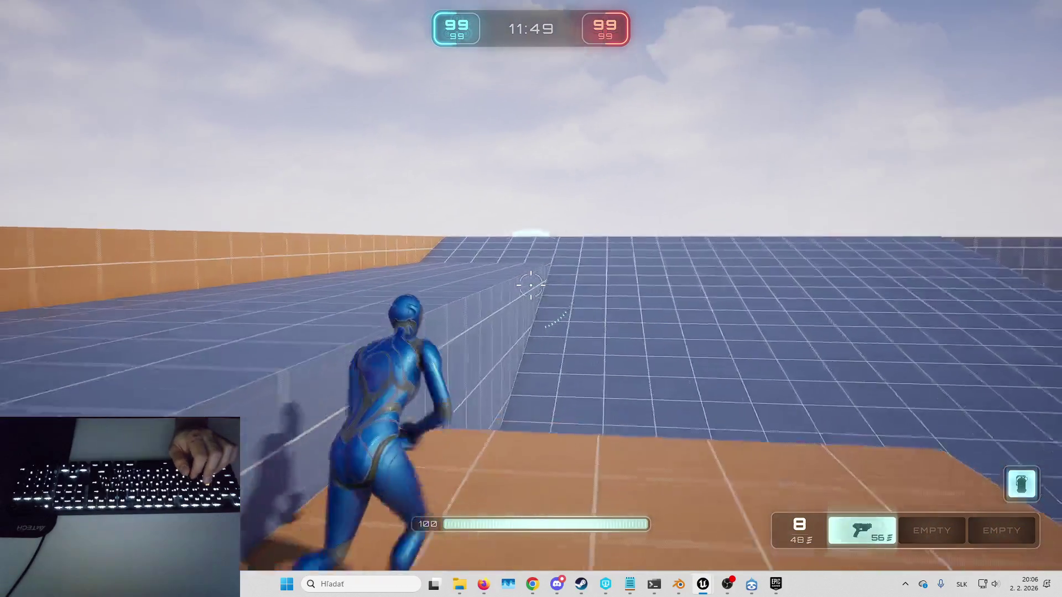
pyautogui.press('w')
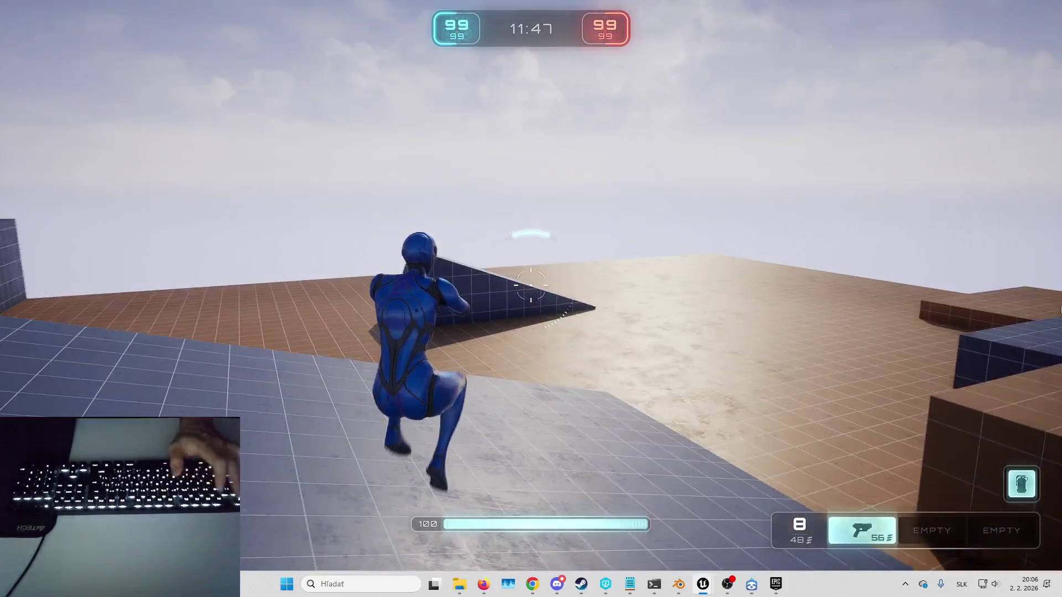
pyautogui.press('Escape')
pyautogui.press('F11')
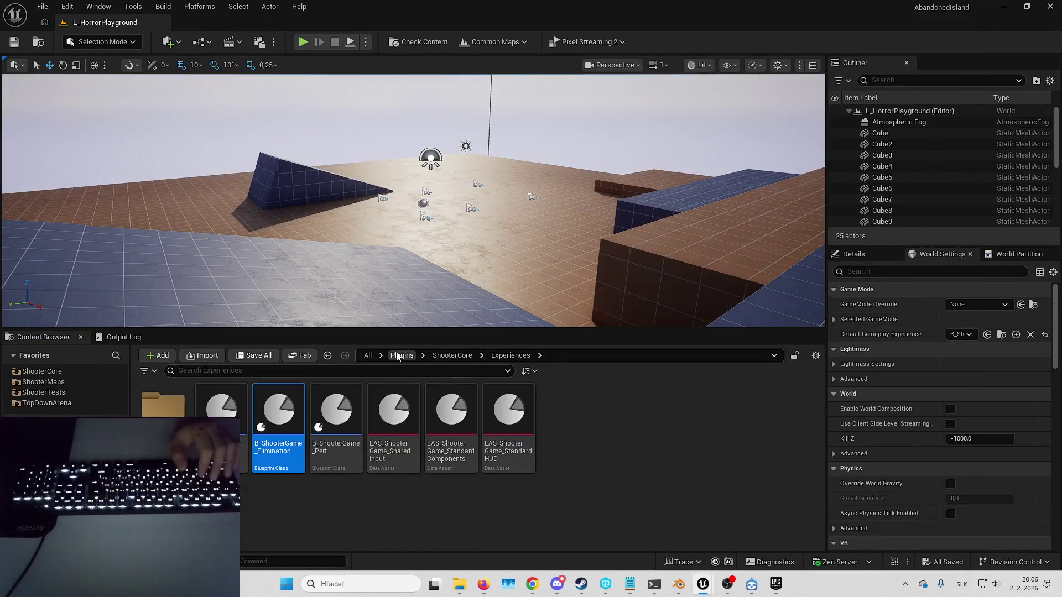
# Step: Create a Horror folder inside the Content folder
pyautogui.click(365, 357)
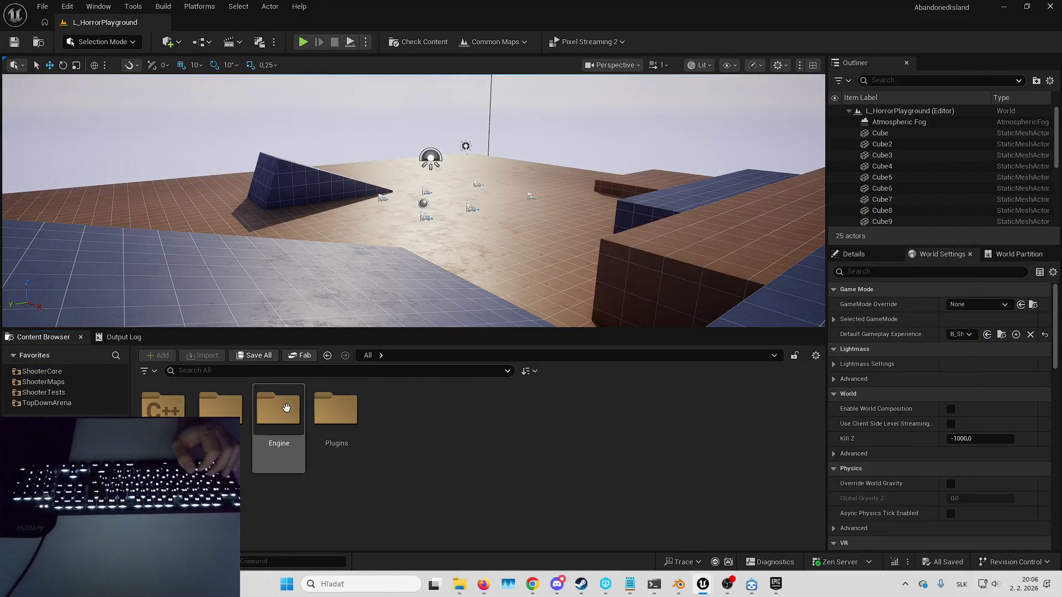
pyautogui.doubleClick(341, 414)
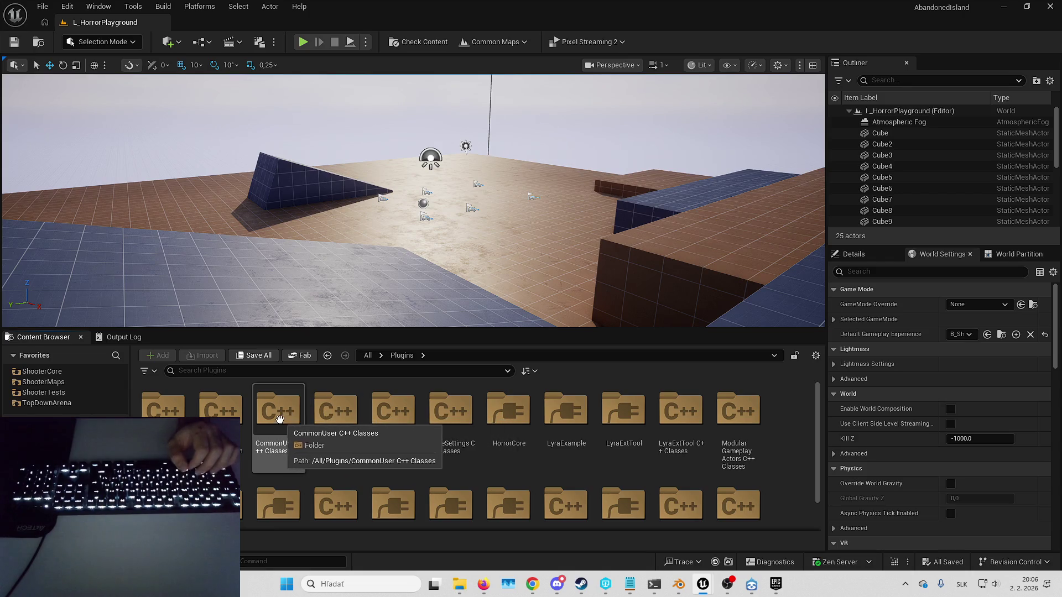
pyautogui.click(363, 359)
pyautogui.doubleClick(221, 409)
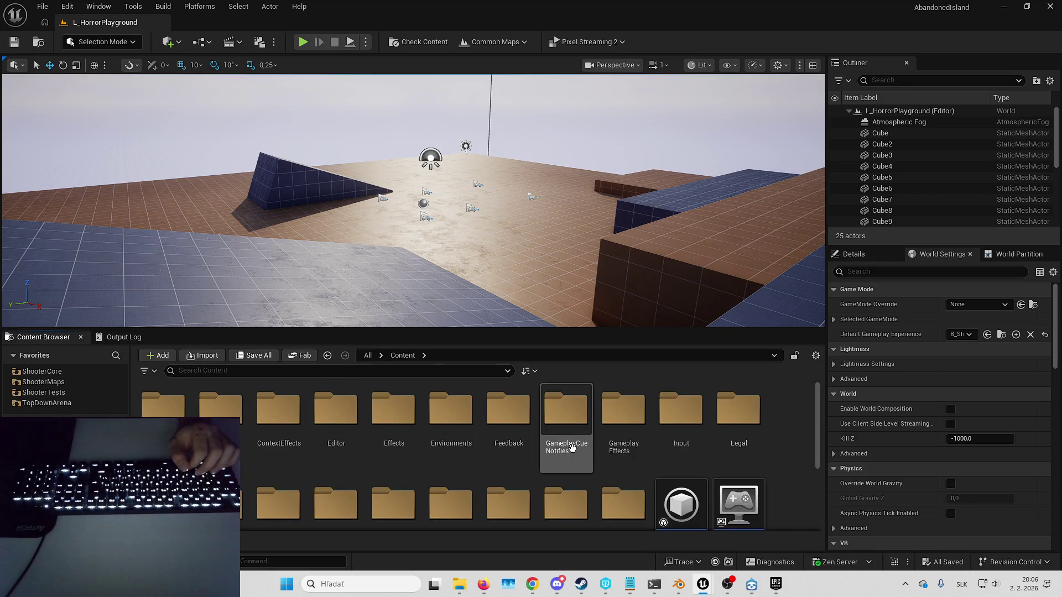
pyautogui.scroll(-3, 592, 471)
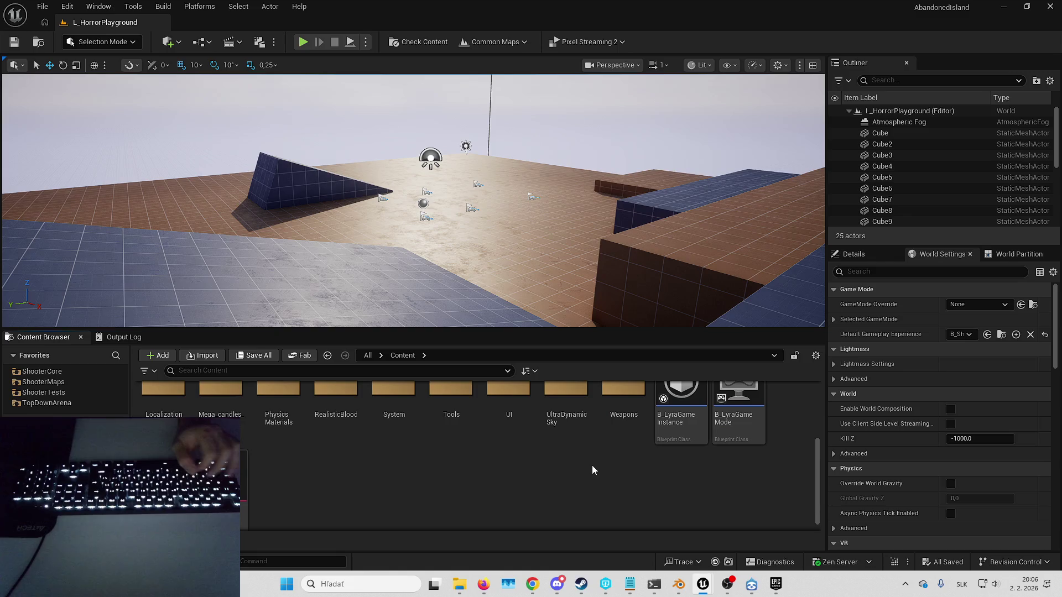
pyautogui.rightClick(456, 479)
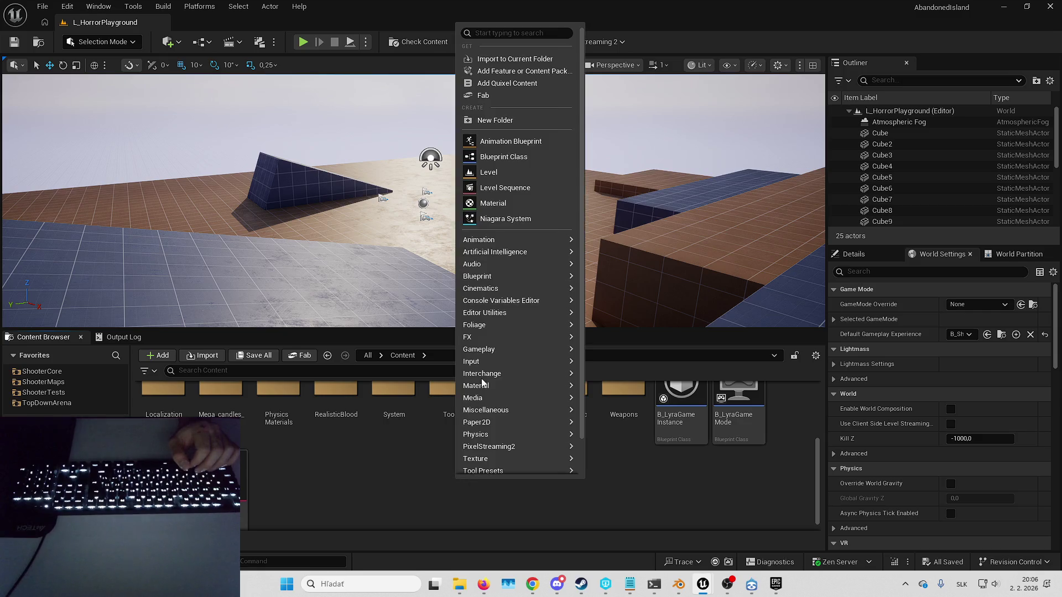
pyautogui.click(526, 120)
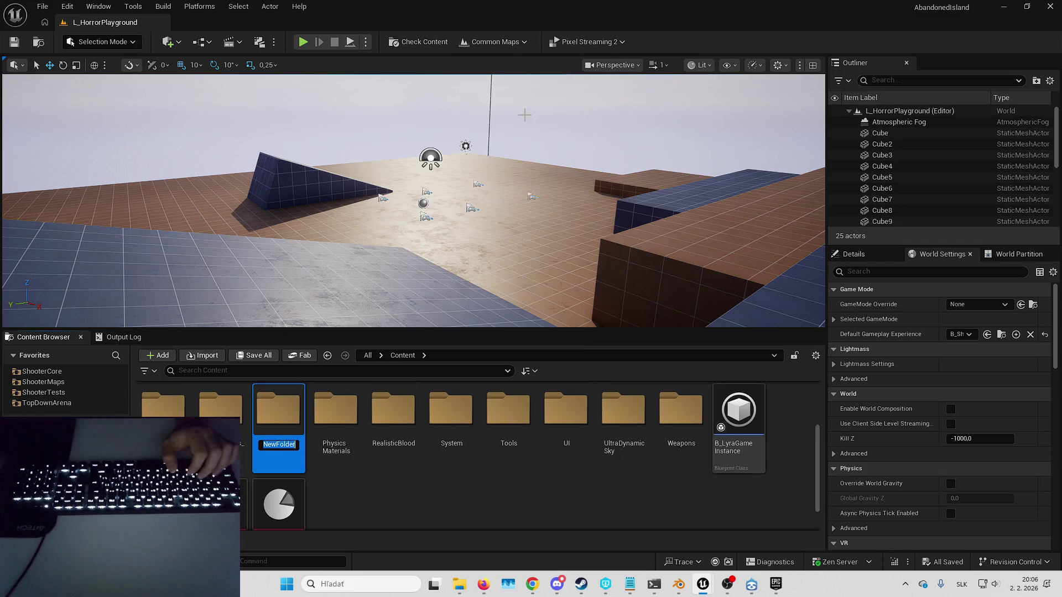
pyautogui.write('Horror')
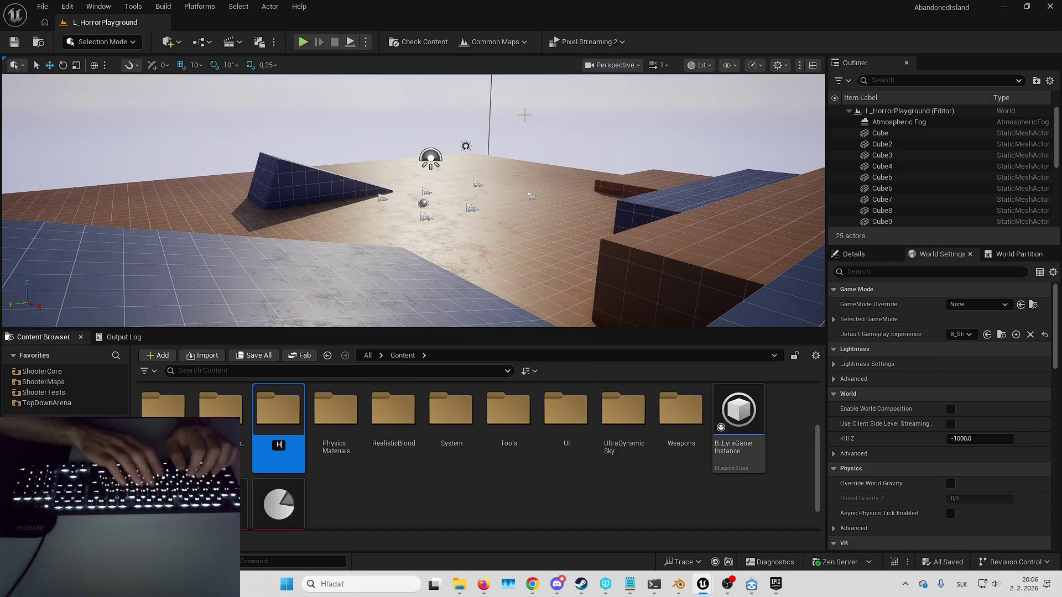
pyautogui.press('Return')
pyautogui.press('Return')
# Step: Add a Metahumans subfolder inside Horror, leaving it empty
pyautogui.rightClick(498, 443)
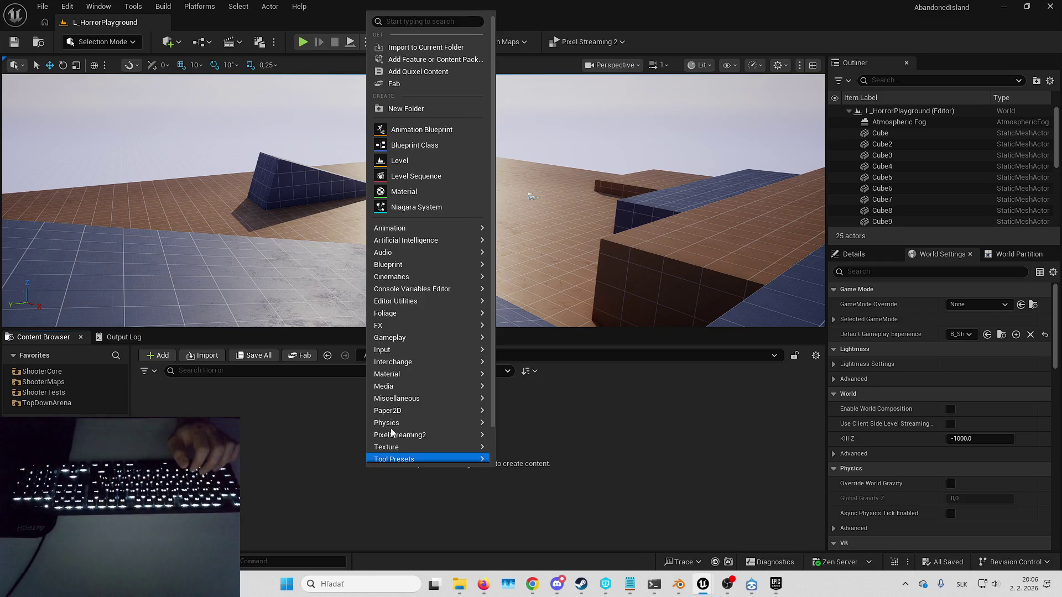
pyautogui.click(428, 108)
pyautogui.write('Metahumans')
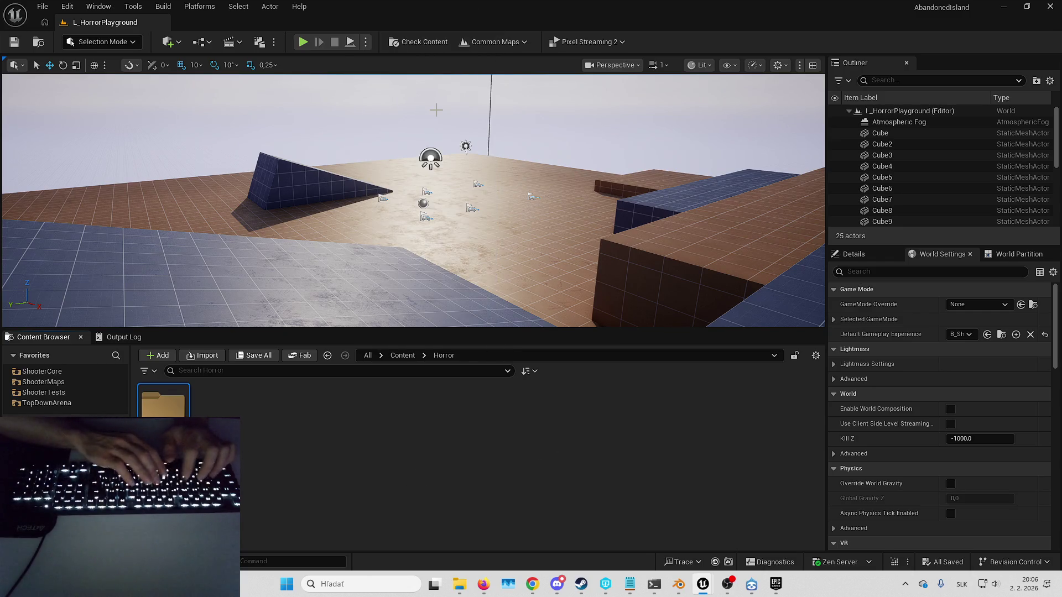
pyautogui.press('Return')
pyautogui.press('Return')
pyautogui.rightClick(367, 475)
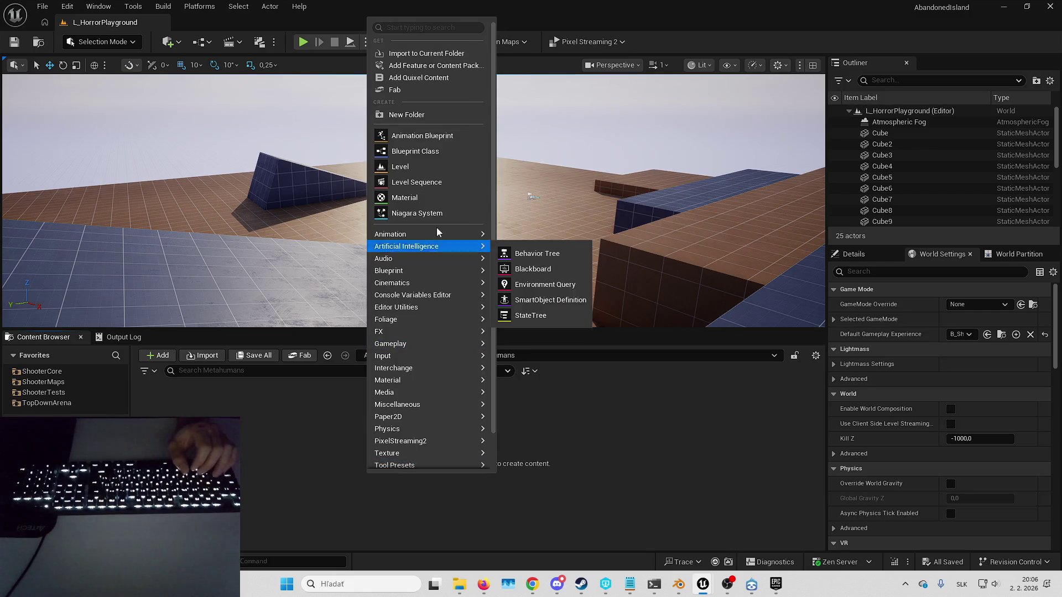
pyautogui.moveTo(424, 371)
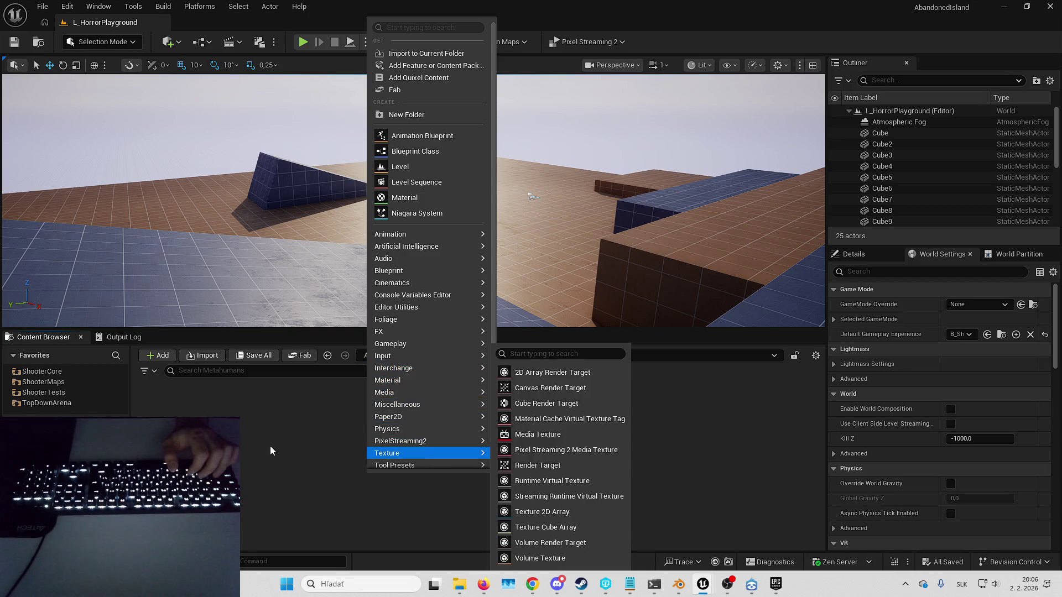
pyautogui.click(271, 420)
# Step: Open the Plugins window and search for 'metahuman'
pyautogui.click(67, 6)
pyautogui.click(162, 197)
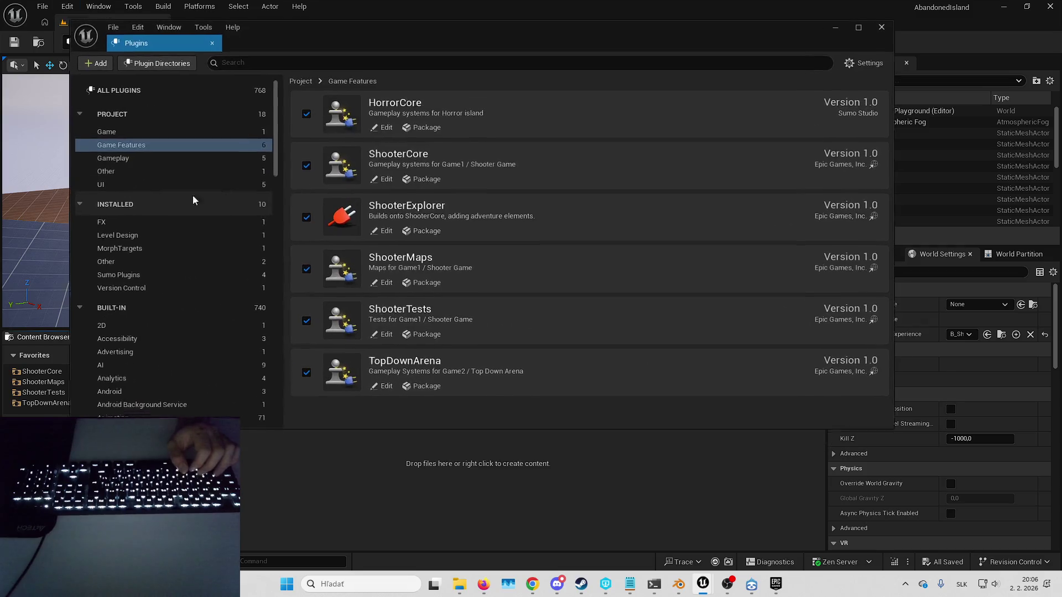
pyautogui.click(295, 62)
pyautogui.write('metahuman')
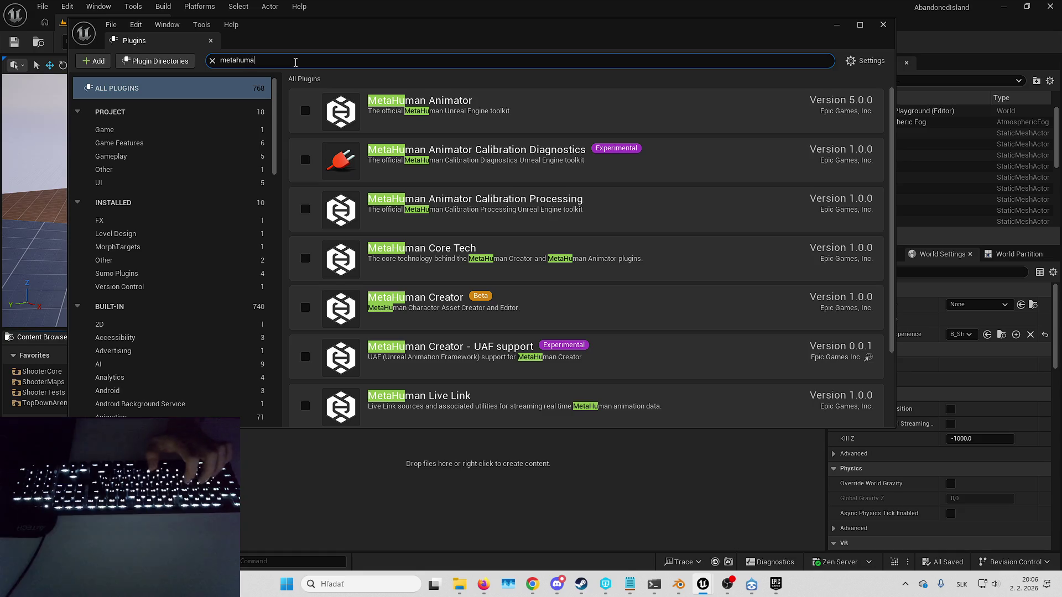
pyautogui.moveTo(704, 591)
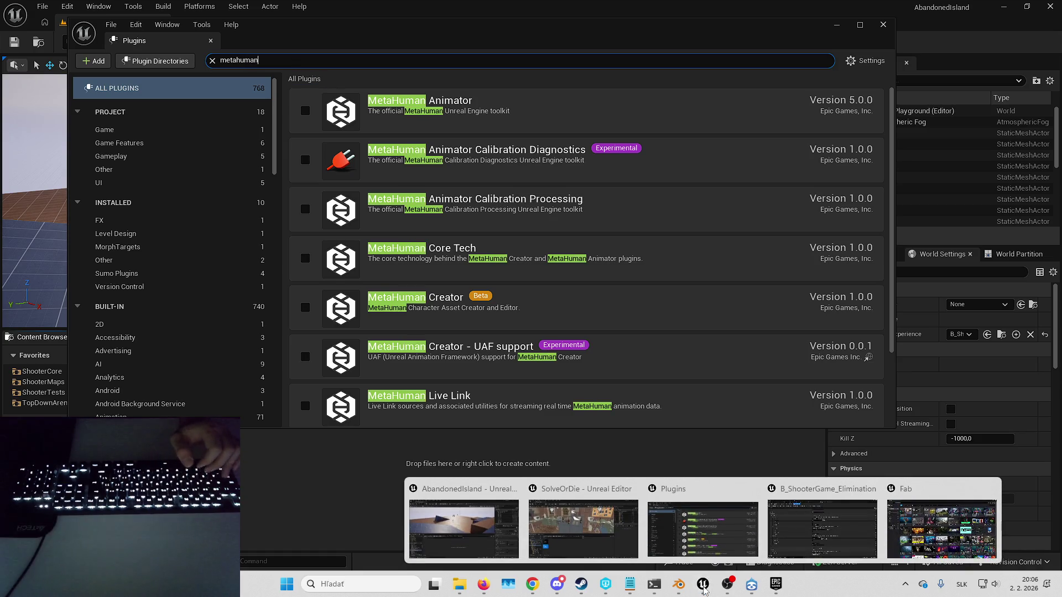
# Step: Move the SolveOrDie editor window aside and re-enter the 'metahuman' plugin search
pyautogui.click(578, 531)
pyautogui.moveTo(634, 8); pyautogui.dragTo(780, 128)
pyautogui.hotkey('alt', 'Tab')
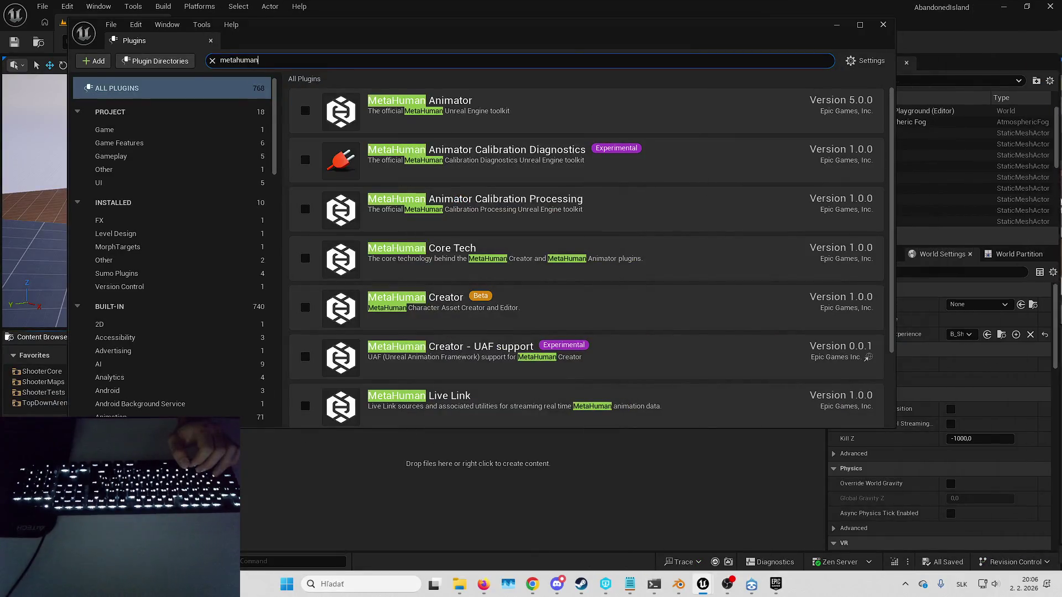
pyautogui.hotkey('ctrl', 'a')
pyautogui.press('BackSpace')
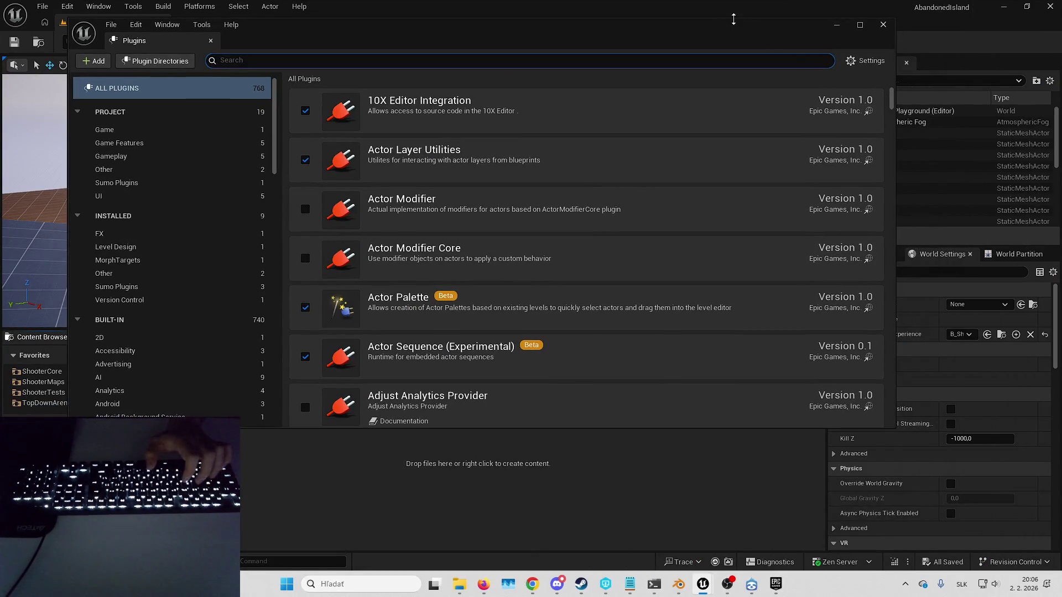
pyautogui.write('metahuman')
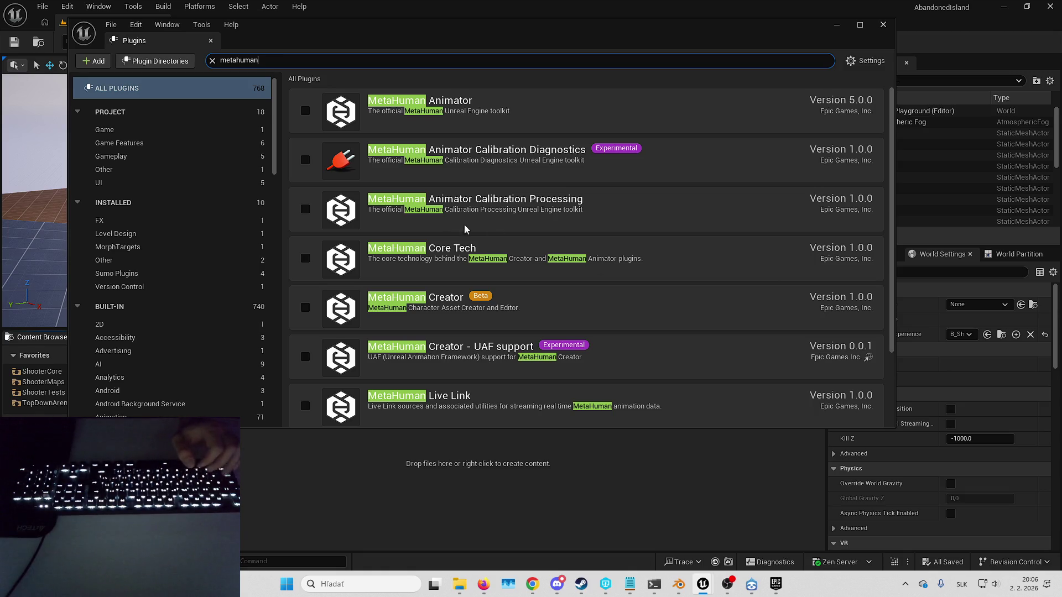
# Step: Enable MetaHuman Animator and MetaHuman Creator, accepting the Creator beta warning
pyautogui.click(305, 111)
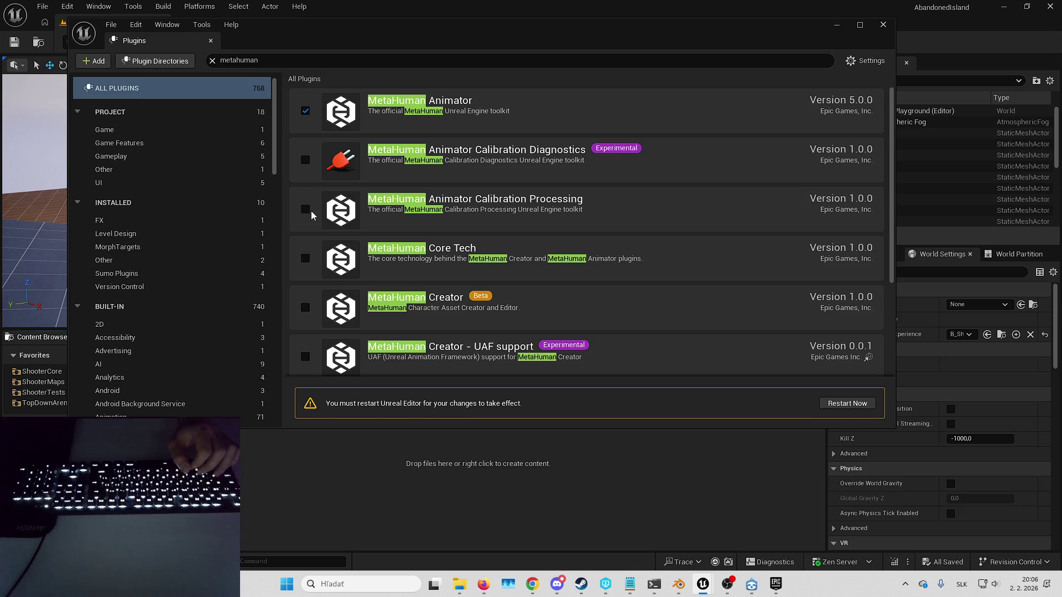
pyautogui.click(306, 308)
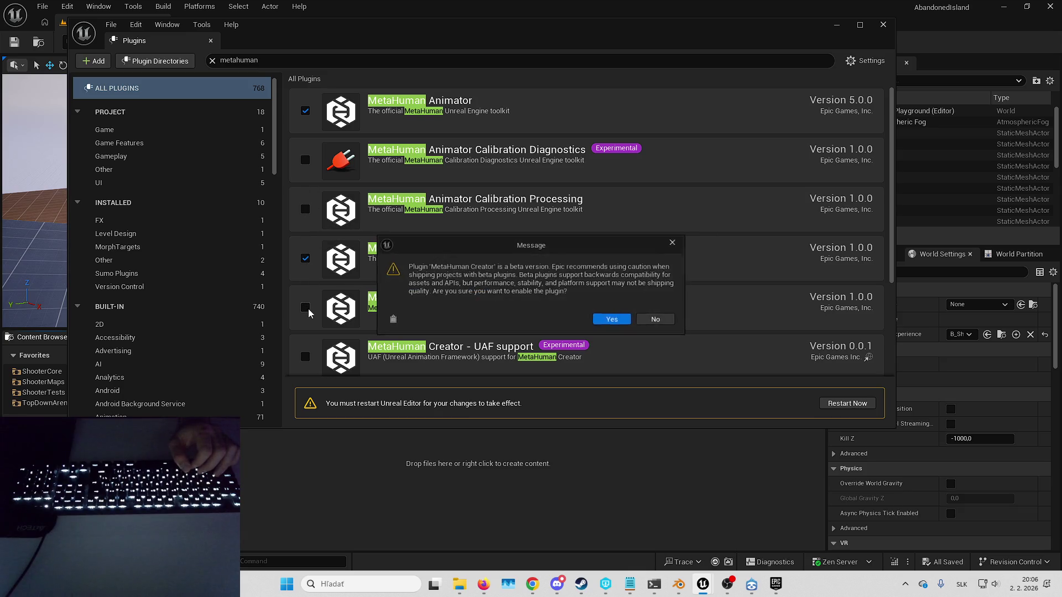
pyautogui.click(619, 324)
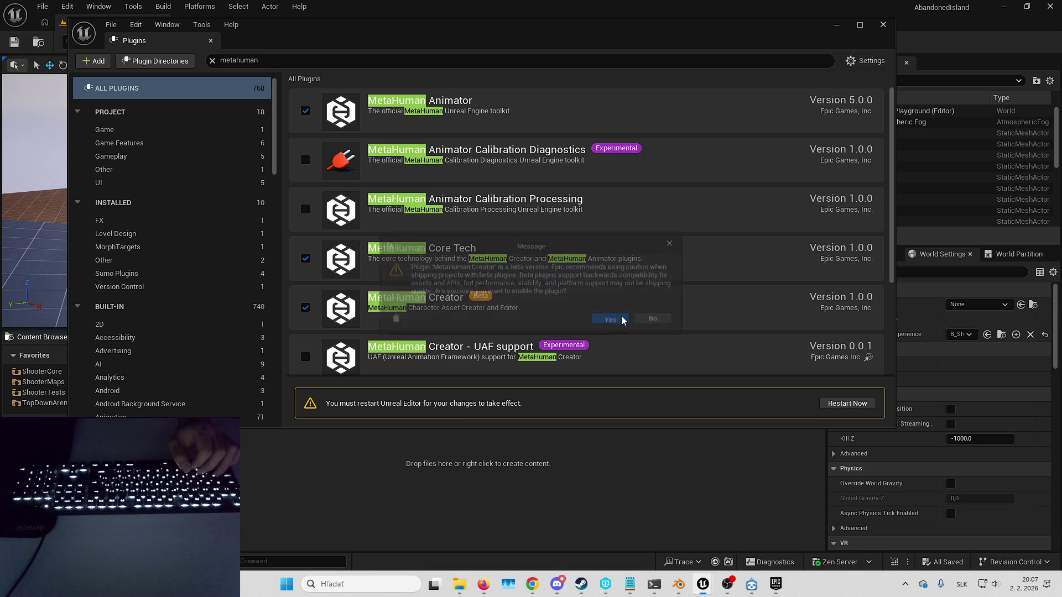
pyautogui.scroll(-2, 576, 292)
pyautogui.scroll(-1, 472, 307)
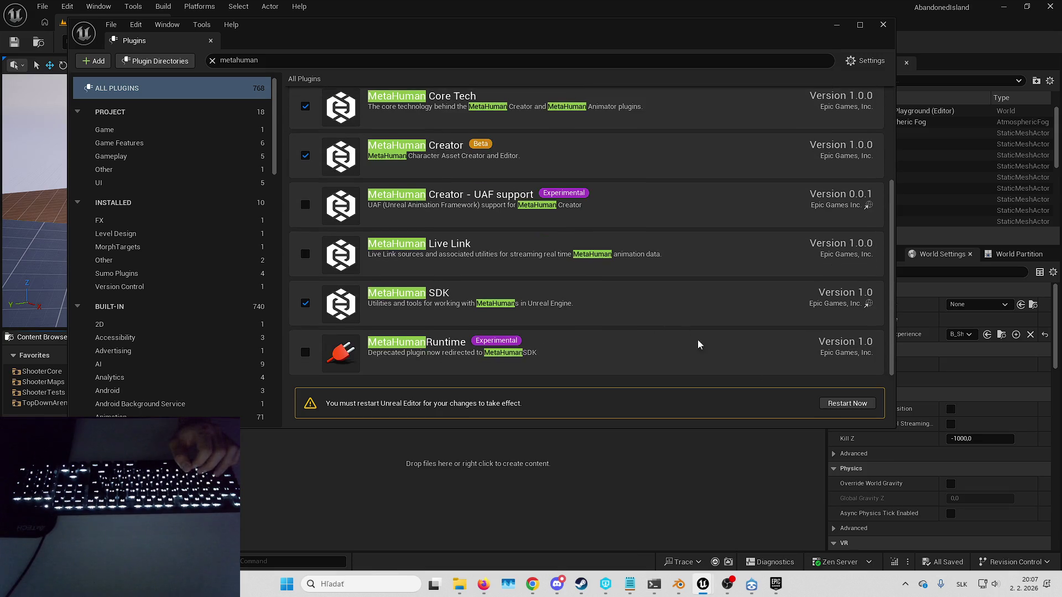
pyautogui.click(759, 589)
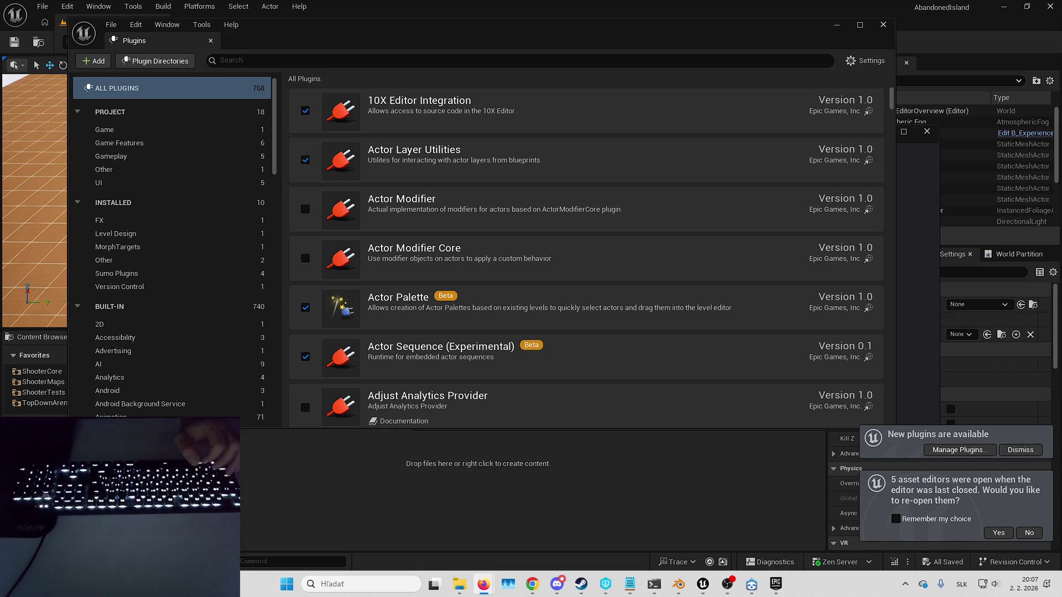
# Step: Dismiss the new plugins notification and close the Plugins window
pyautogui.click(1021, 449)
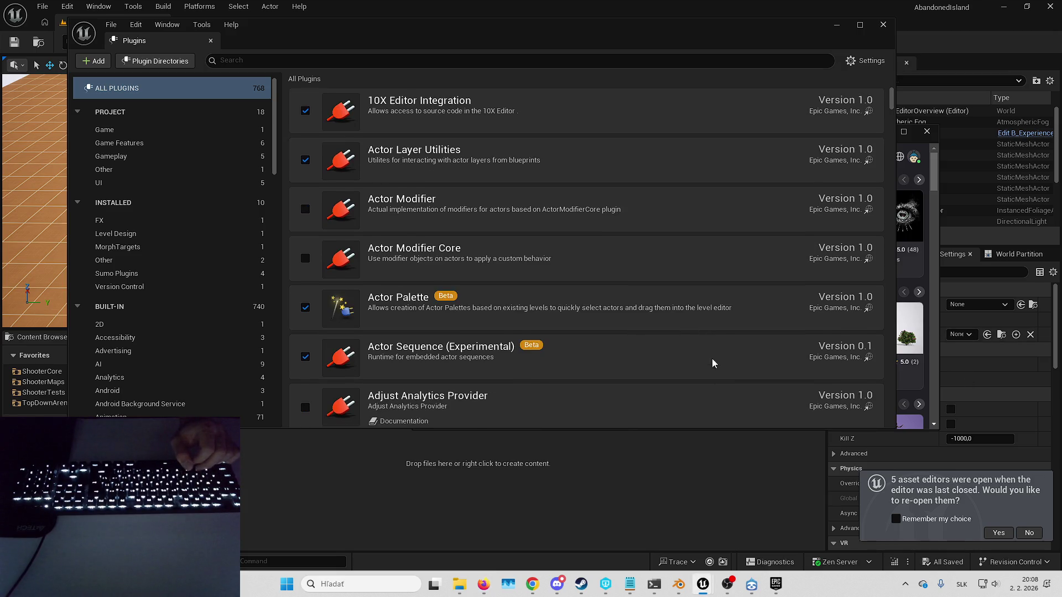
pyautogui.scroll(-1, 416, 157)
pyautogui.click(883, 24)
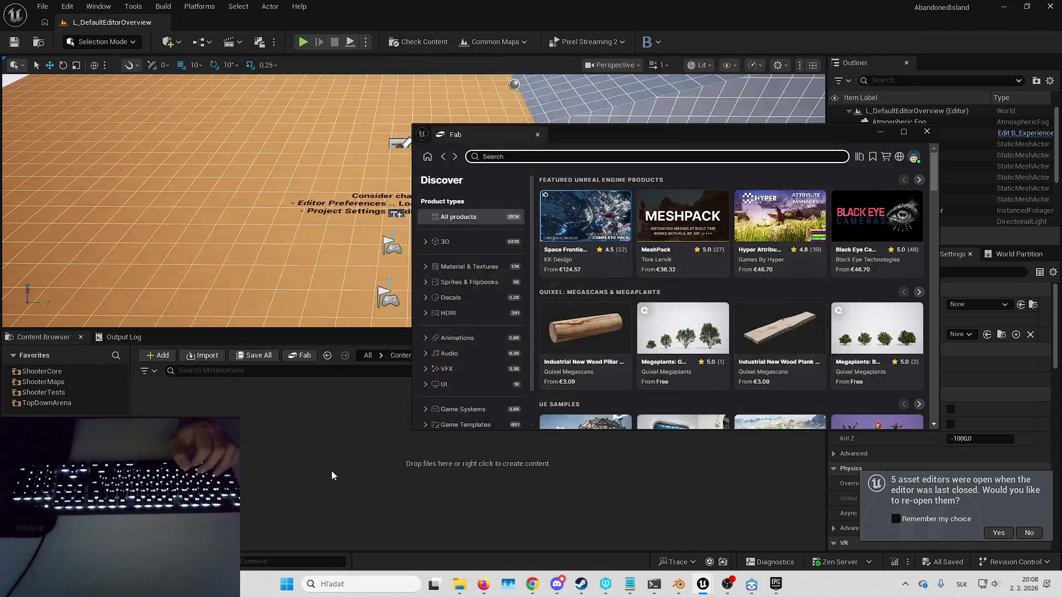
# Step: Close Fab, then create and open the MHCH_Placeholder MetaHuman Character in Horror/Metahumans
pyautogui.click(927, 132)
pyautogui.rightClick(380, 435)
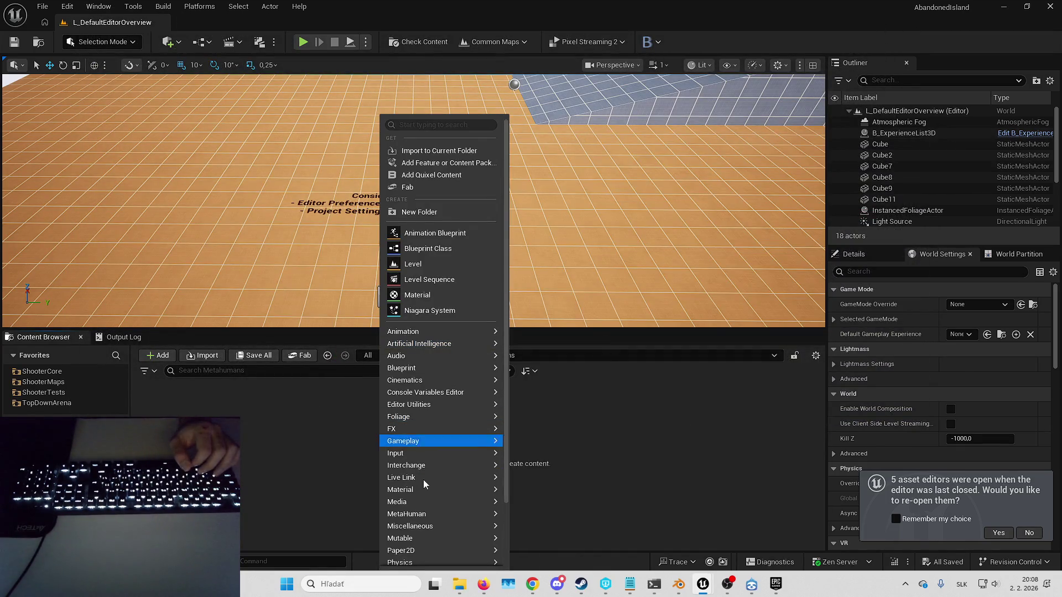
pyautogui.moveTo(437, 526)
pyautogui.moveTo(471, 514)
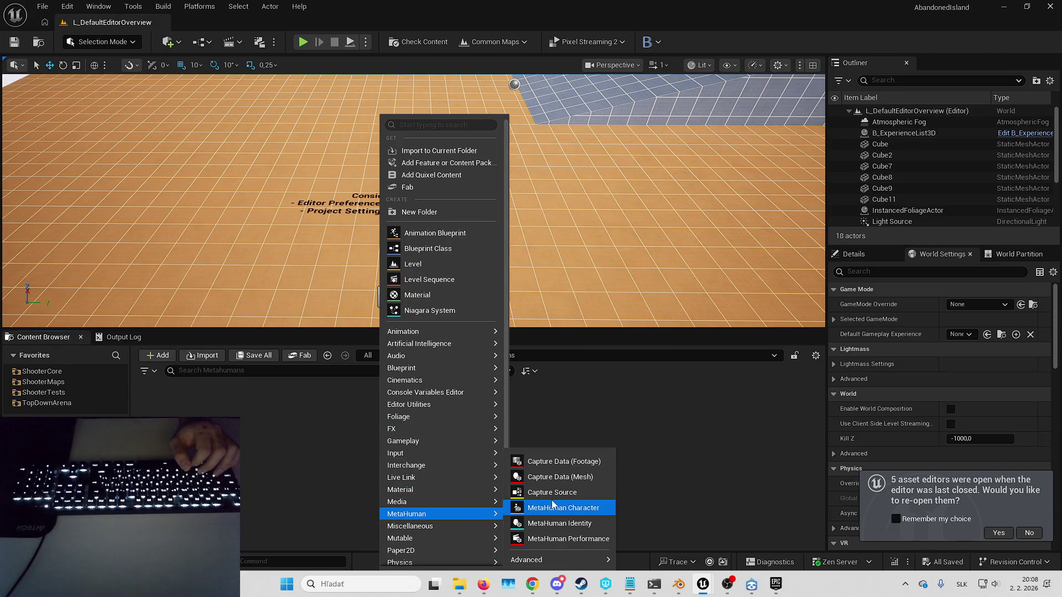
pyautogui.click(581, 509)
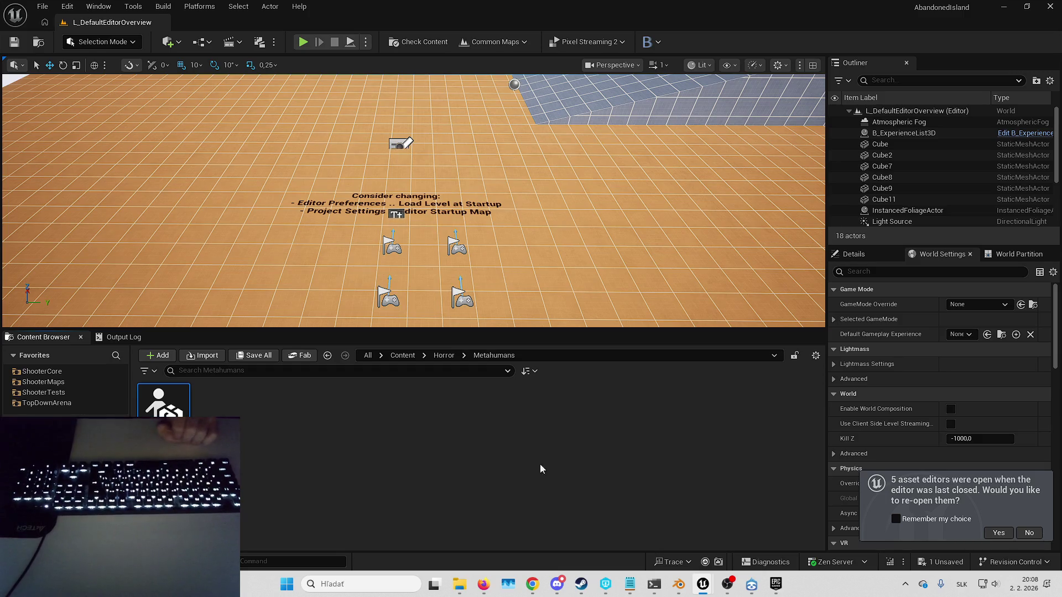
pyautogui.press('Return')
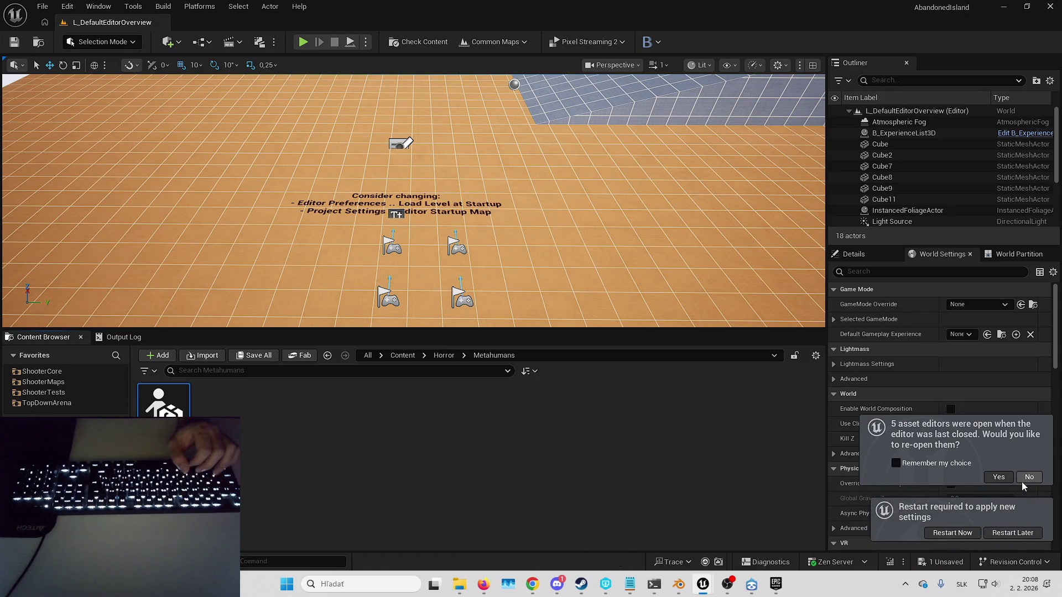
# Step: Restart the editor after saving MHCH_Placeholder, and close the Diversion loading window
pyautogui.click(952, 532)
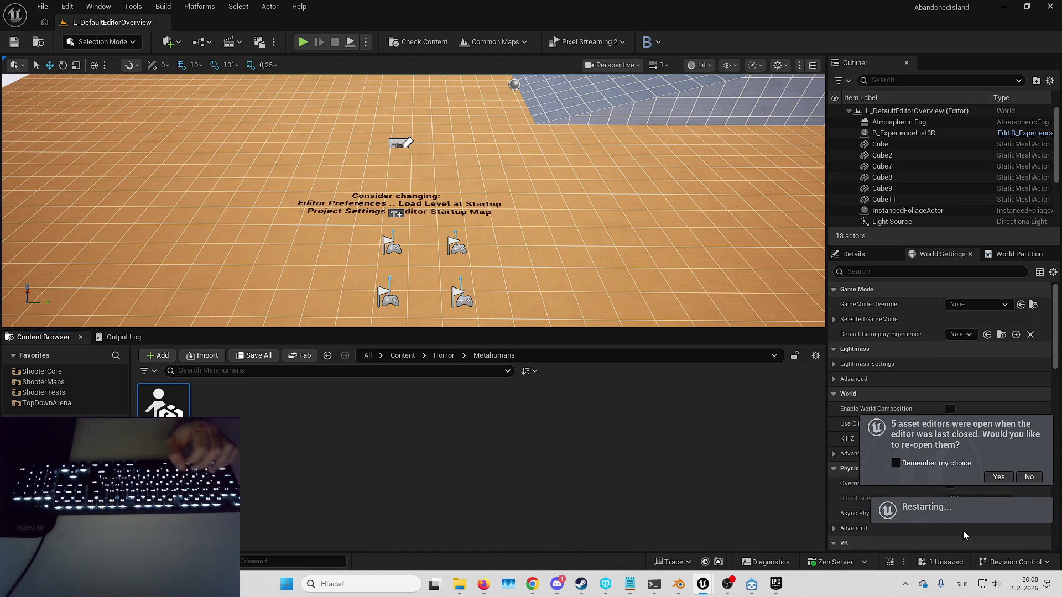
pyautogui.click(562, 415)
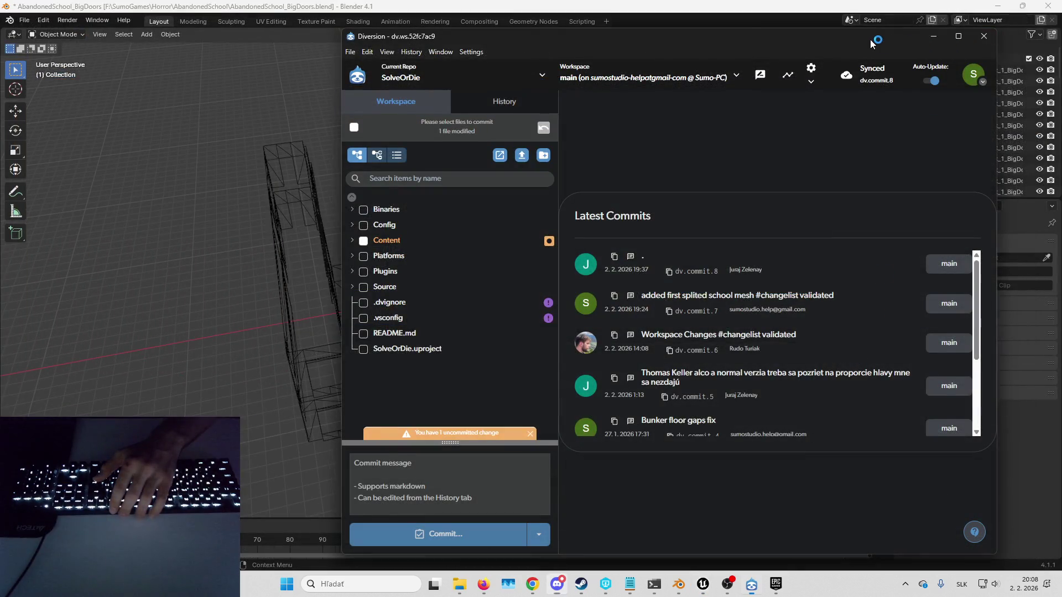
pyautogui.click(933, 35)
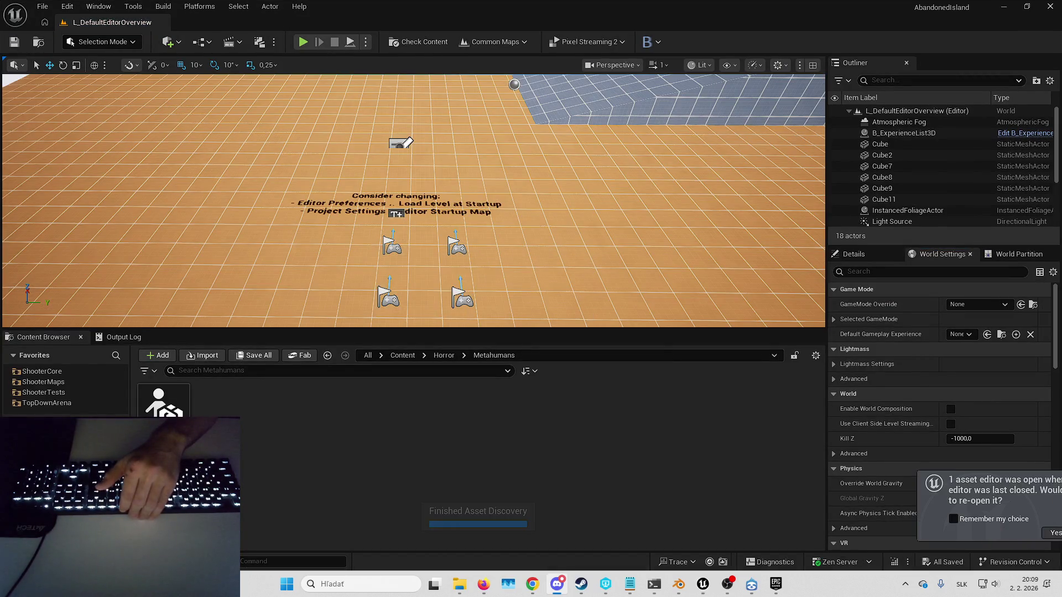
# Step: Reopen the MHCH_Placeholder character editor and start creating its full rig
pyautogui.click(992, 532)
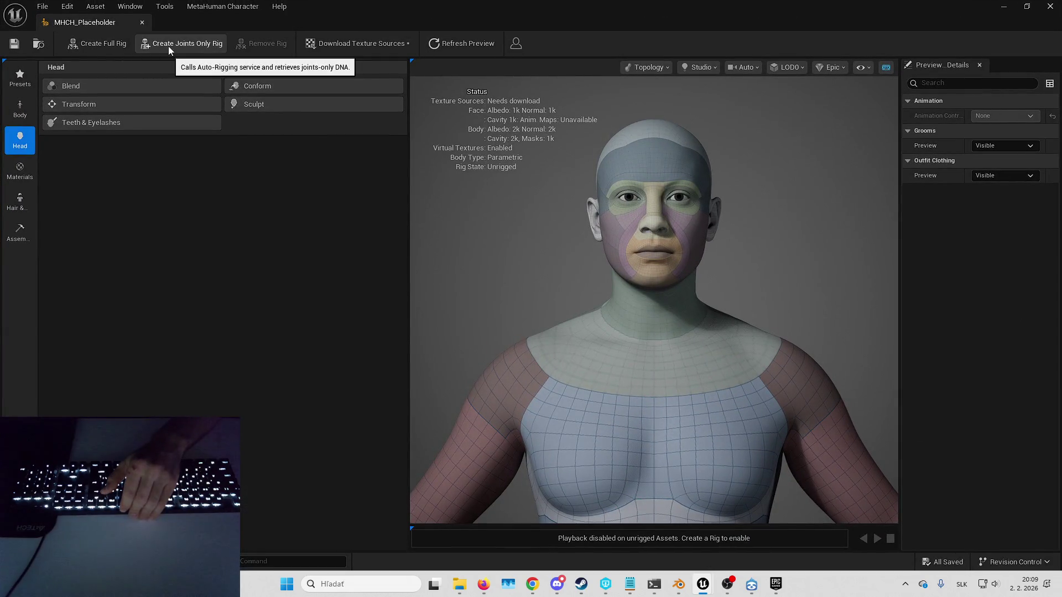
pyautogui.click(122, 45)
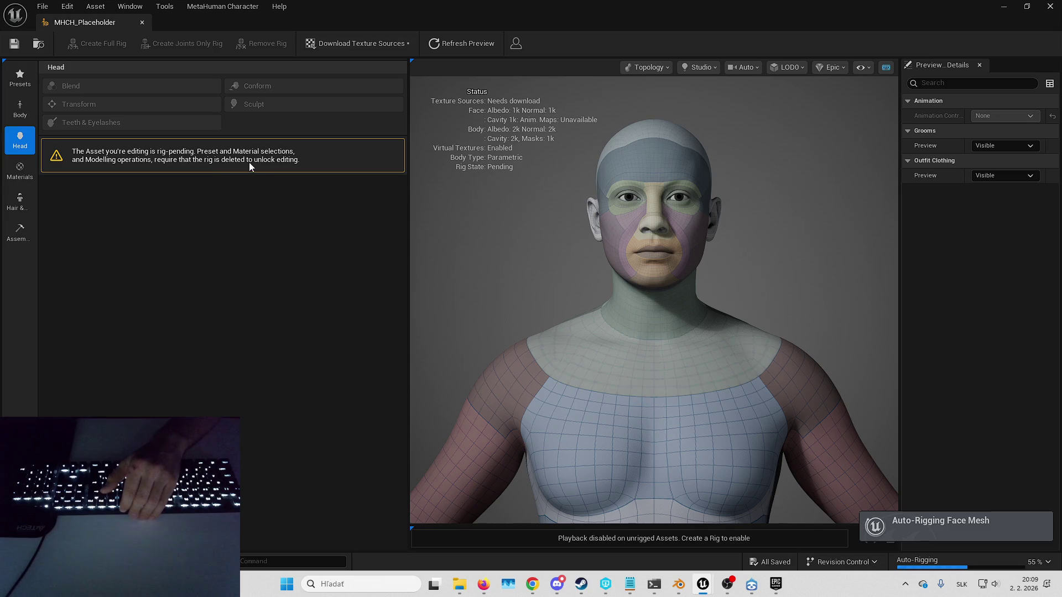
# Step: Float and enlarge the character editor, then set Assembly to UE Optimized at High quality
pyautogui.doubleClick(557, 17)
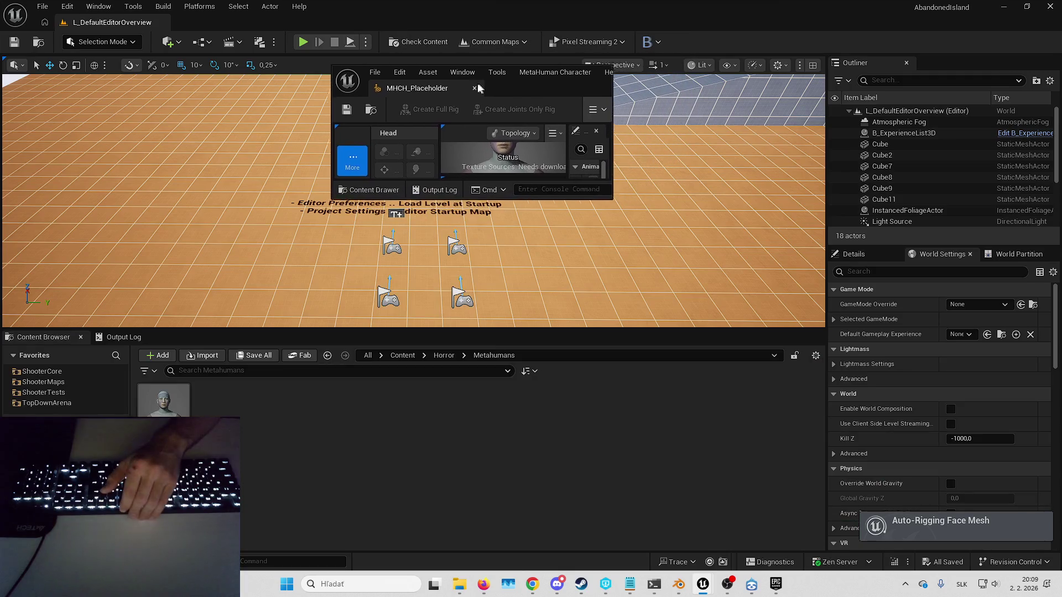
pyautogui.moveTo(608, 197)
pyautogui.mouseDown()
pyautogui.moveTo(855, 429)
pyautogui.moveTo(1000, 545)
pyautogui.mouseUp()
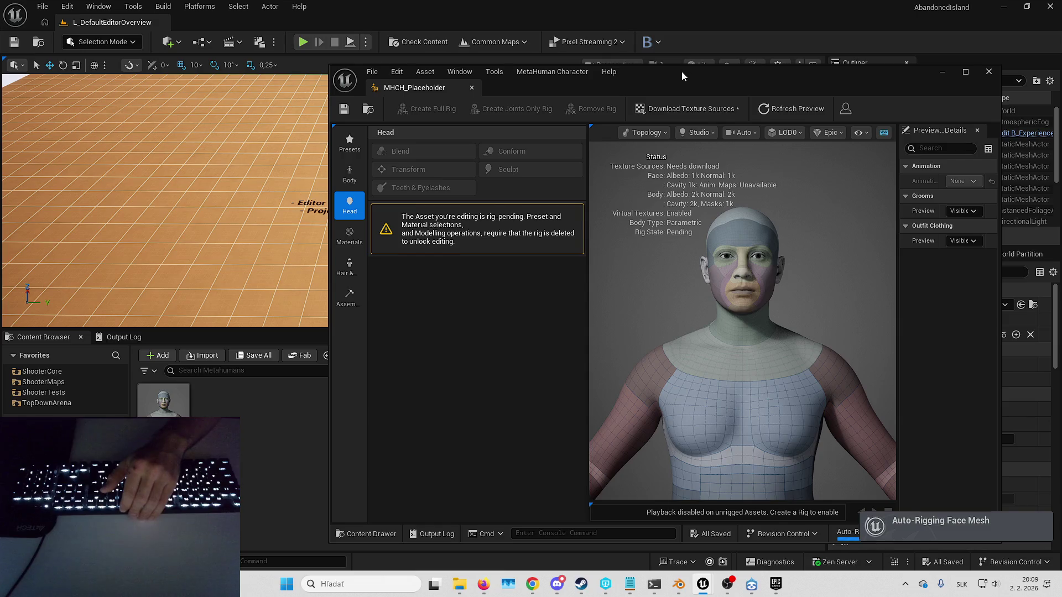
pyautogui.moveTo(682, 71); pyautogui.dragTo(524, 69)
pyautogui.click(194, 298)
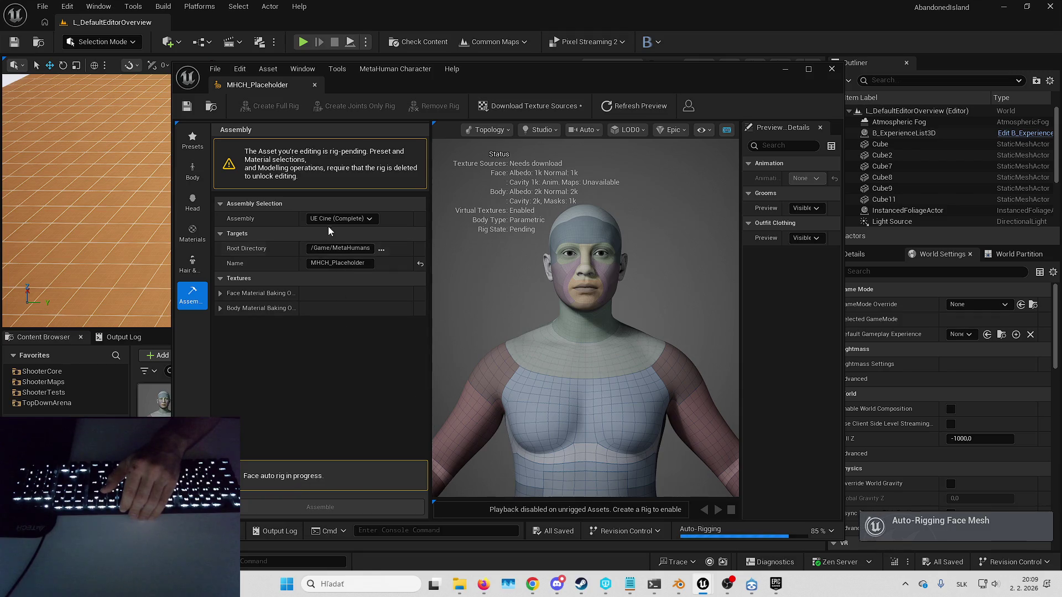
pyautogui.click(369, 219)
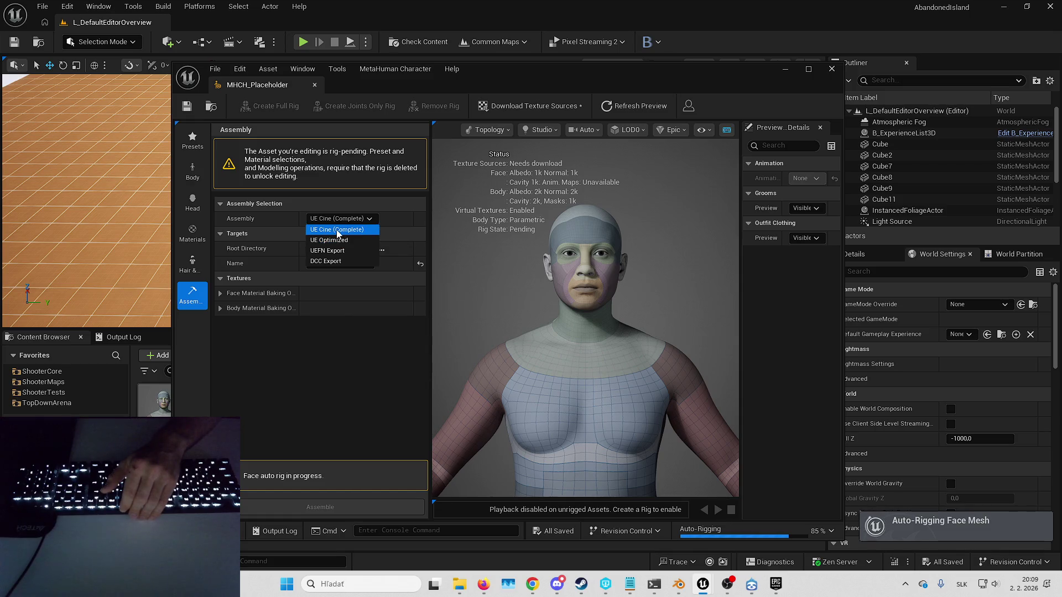
pyautogui.click(344, 240)
pyautogui.click(347, 232)
pyautogui.click(348, 231)
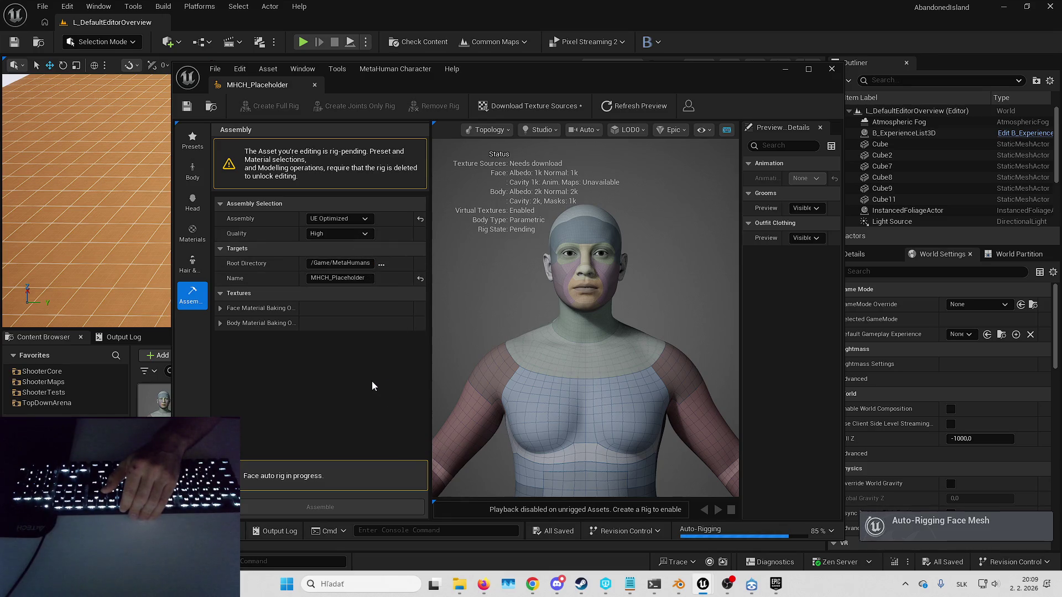
# Step: Expand Body Material Baking texture resolutions and download the character's 2k source textures
pyautogui.click(220, 324)
pyautogui.click(221, 308)
pyautogui.click(228, 325)
pyautogui.click(228, 324)
pyautogui.click(220, 308)
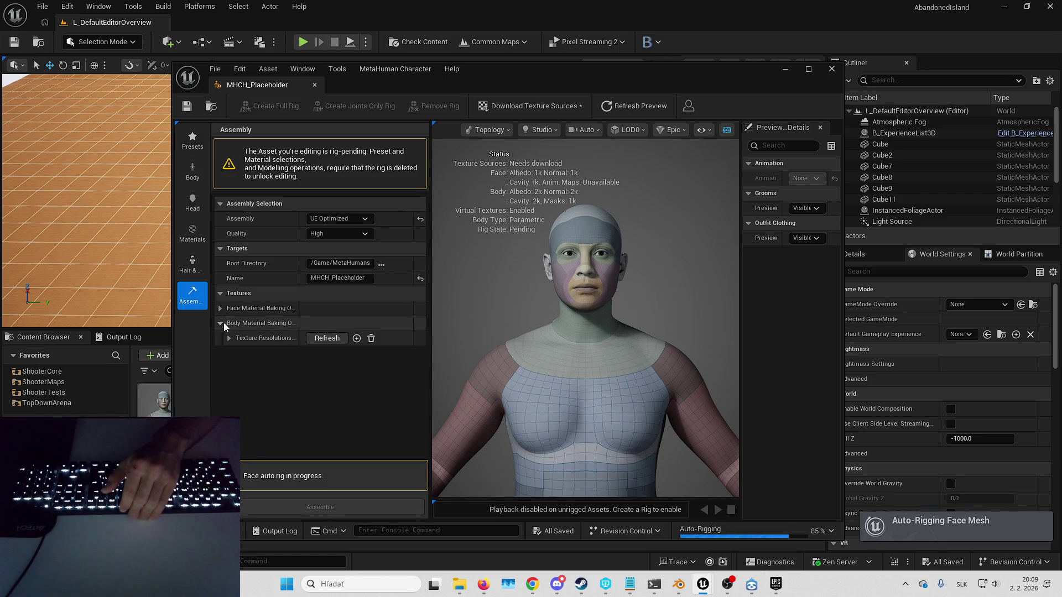
pyautogui.click(231, 339)
pyautogui.click(231, 340)
pyautogui.click(224, 327)
pyautogui.click(225, 330)
pyautogui.click(226, 330)
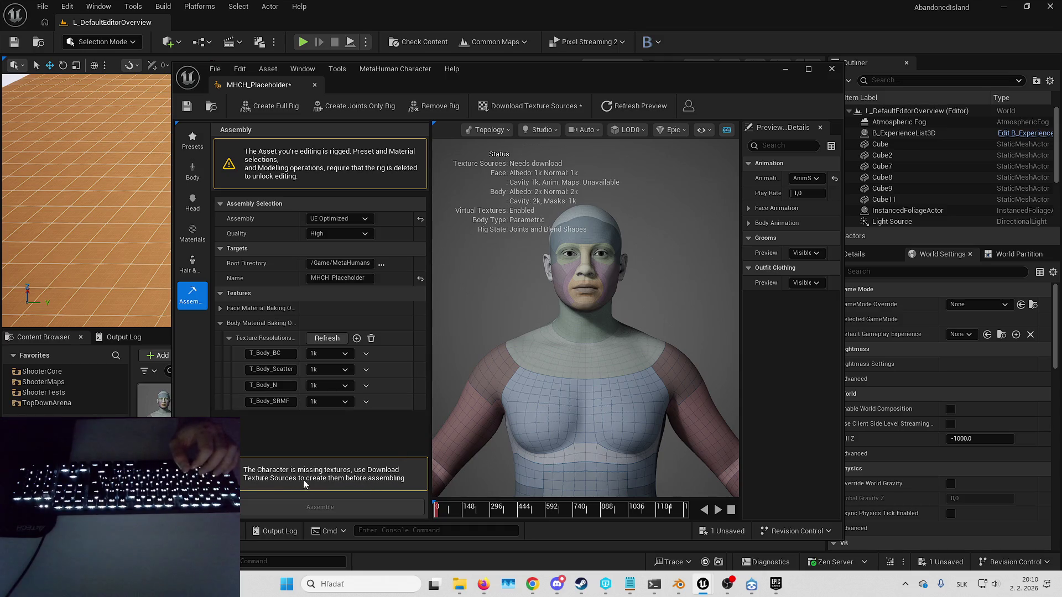
pyautogui.click(547, 108)
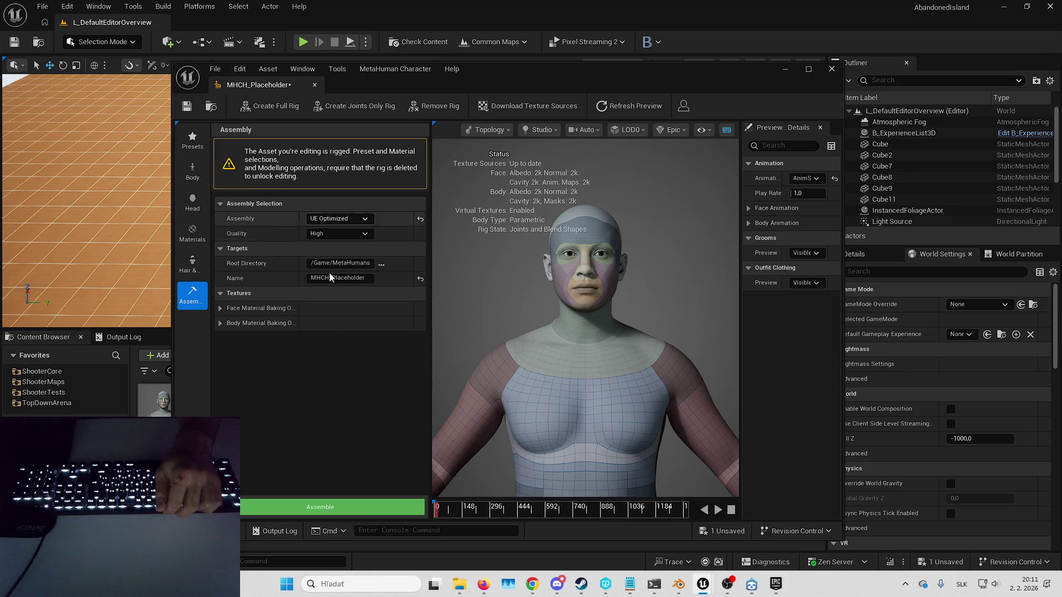
# Step: Assemble MHCH_Placeholder and close the MetaHuman Character editor once assembly succeeds
pyautogui.click(333, 508)
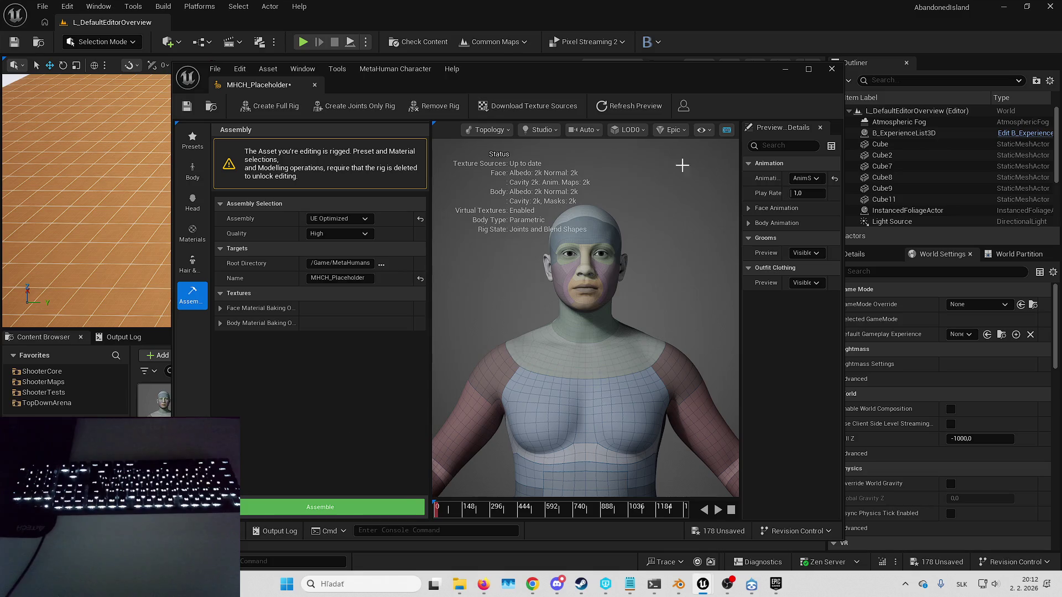
pyautogui.click(835, 70)
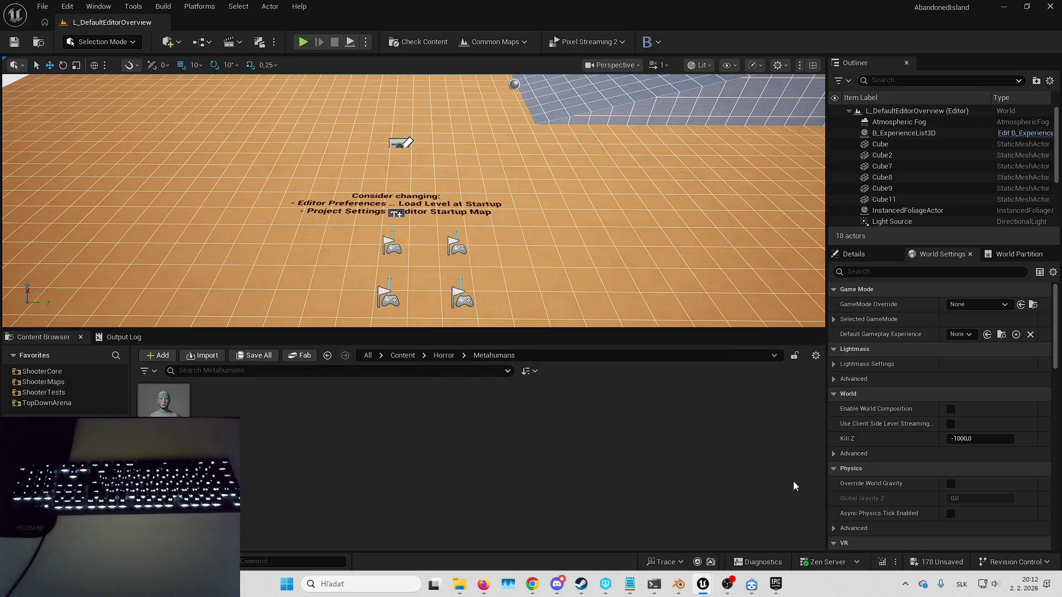
# Step: Save all 178 unsaved MetaHuman assets with Save Selected and close the Message Log
pyautogui.click(943, 566)
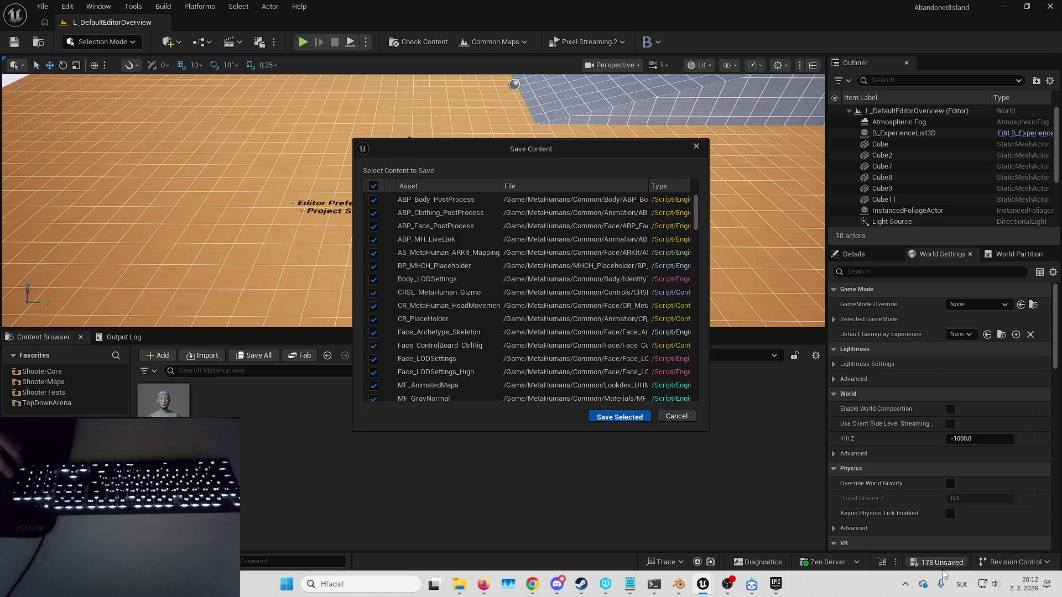
pyautogui.click(620, 417)
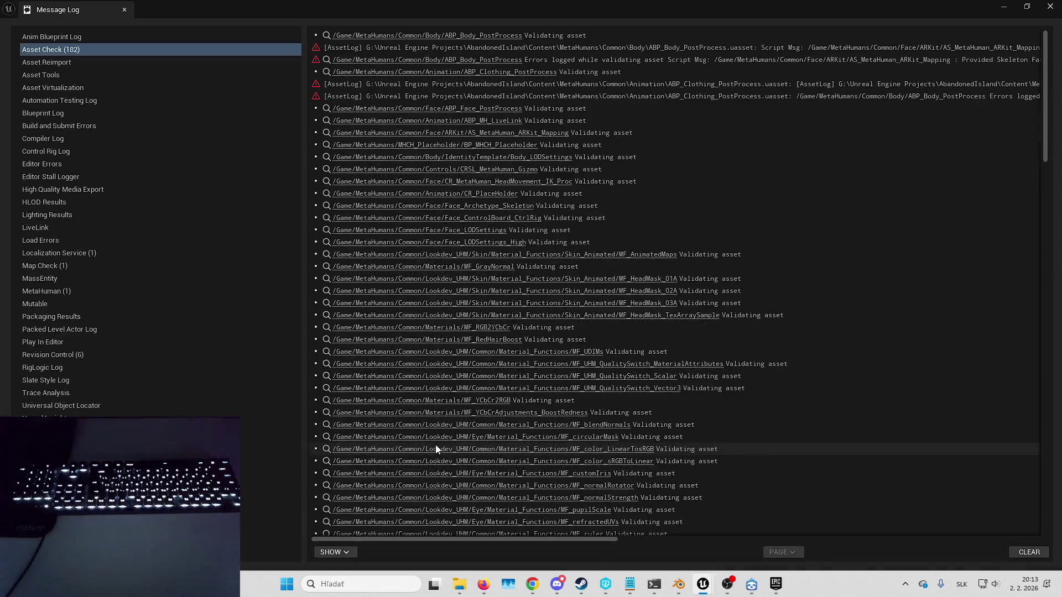
pyautogui.click(1050, 6)
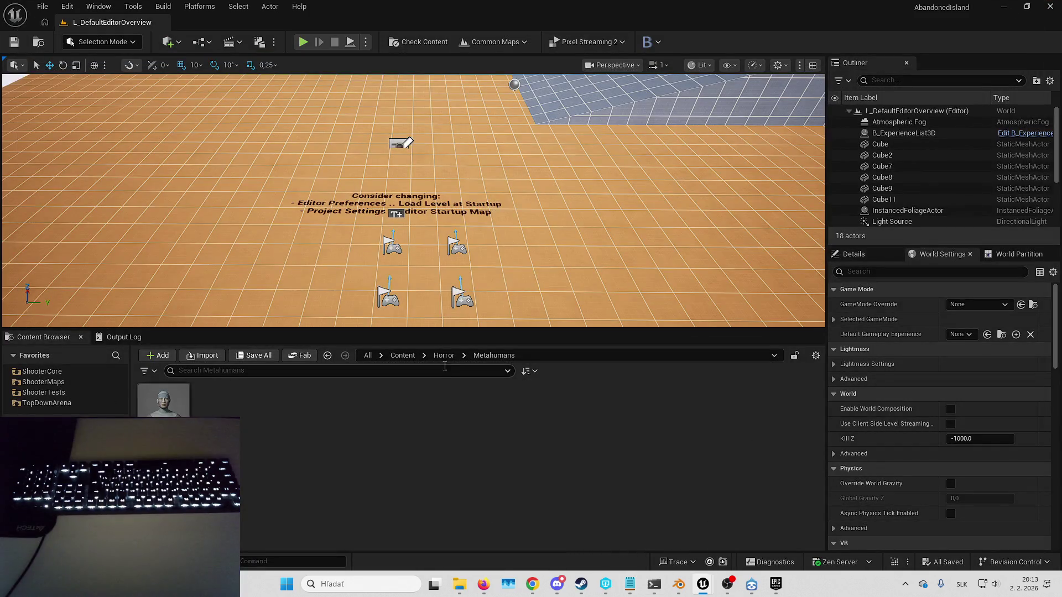
# Step: Open the BP_MHCH_Placeholder blueprint from Content/MetaHumans/MHCH_Placeholder
pyautogui.click(402, 356)
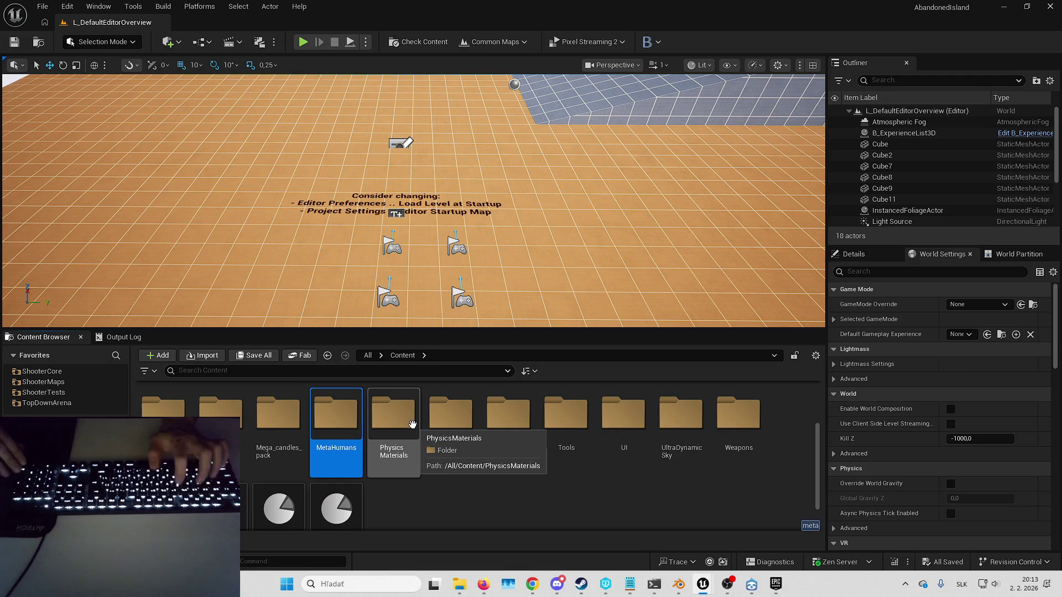
pyautogui.doubleClick(430, 441)
pyautogui.doubleClick(221, 404)
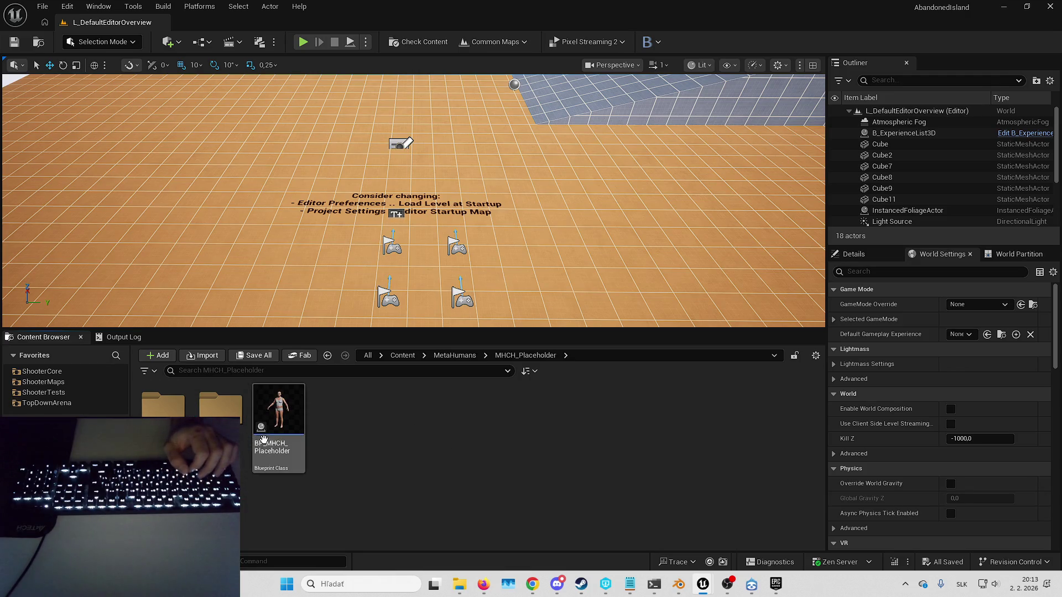
pyautogui.doubleClick(275, 424)
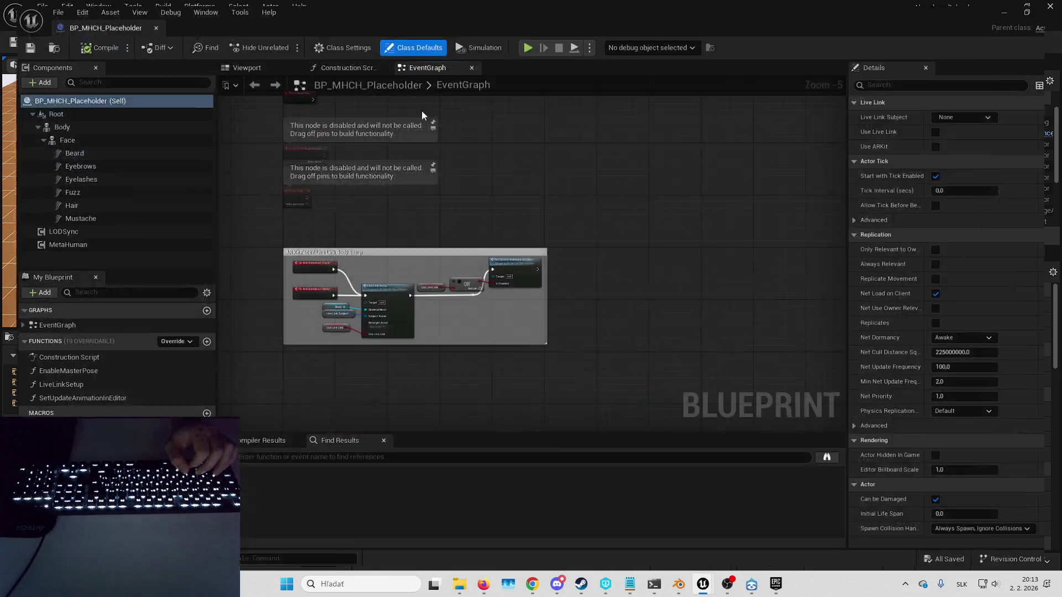
# Step: Inspect the character in the Viewport, select Body, and browse to its body mesh asset
pyautogui.click(239, 65)
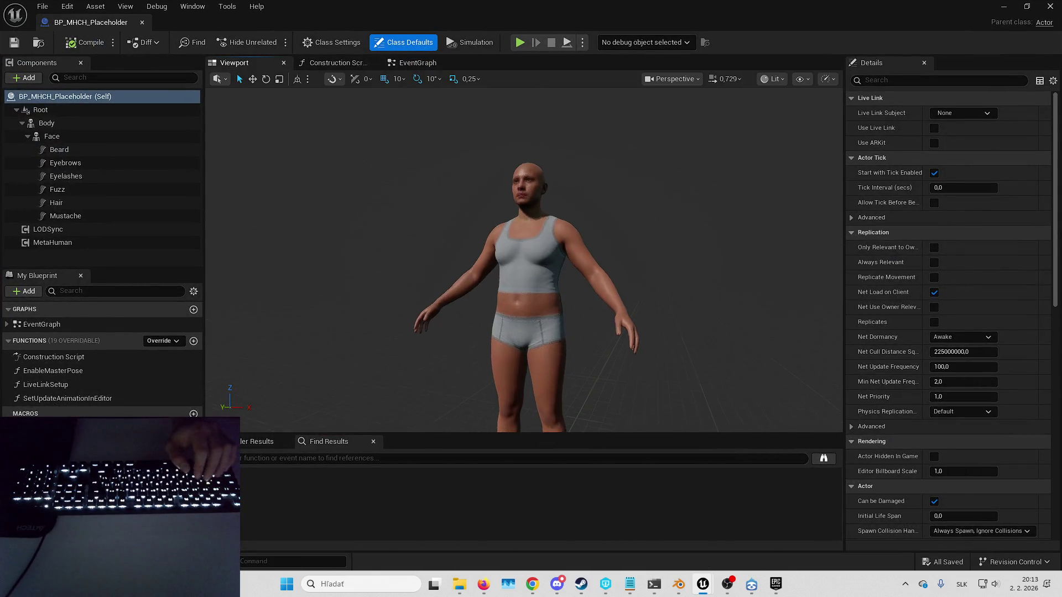
pyautogui.scroll(5, 524, 260)
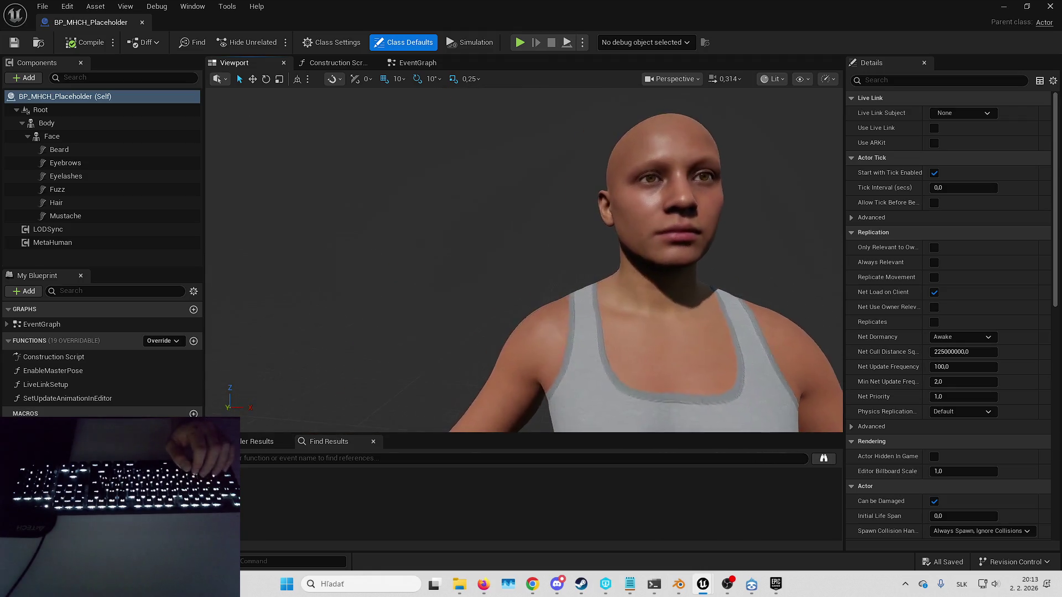
pyautogui.moveTo(525, 260)
pyautogui.mouseDown()
pyautogui.moveTo(547, 237)
pyautogui.moveTo(531, 171)
pyautogui.mouseUp()
pyautogui.scroll(-5, 536, 193)
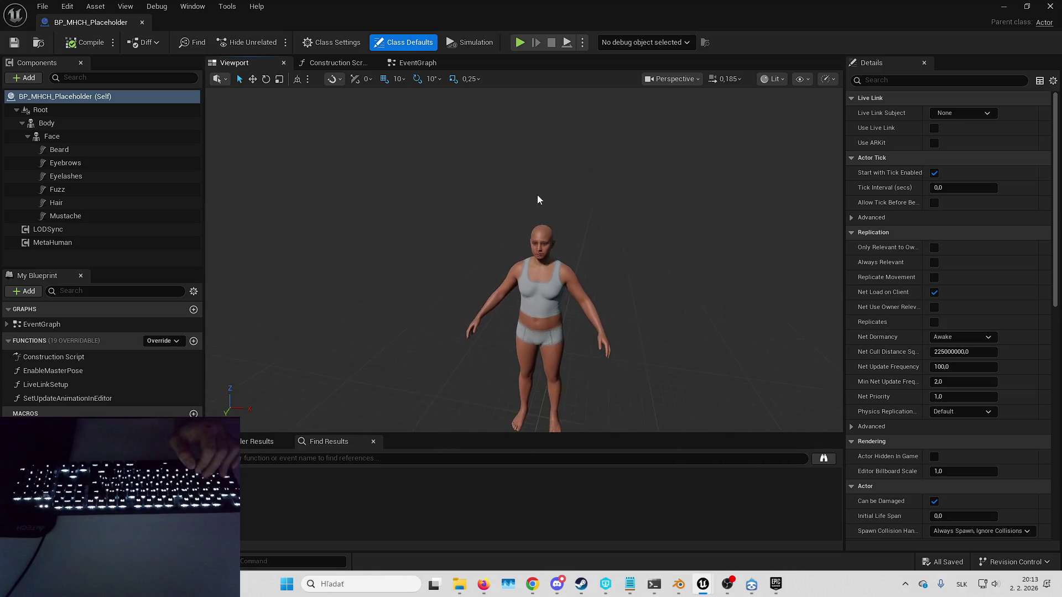
pyautogui.click(528, 269)
pyautogui.click(531, 293)
pyautogui.click(984, 368)
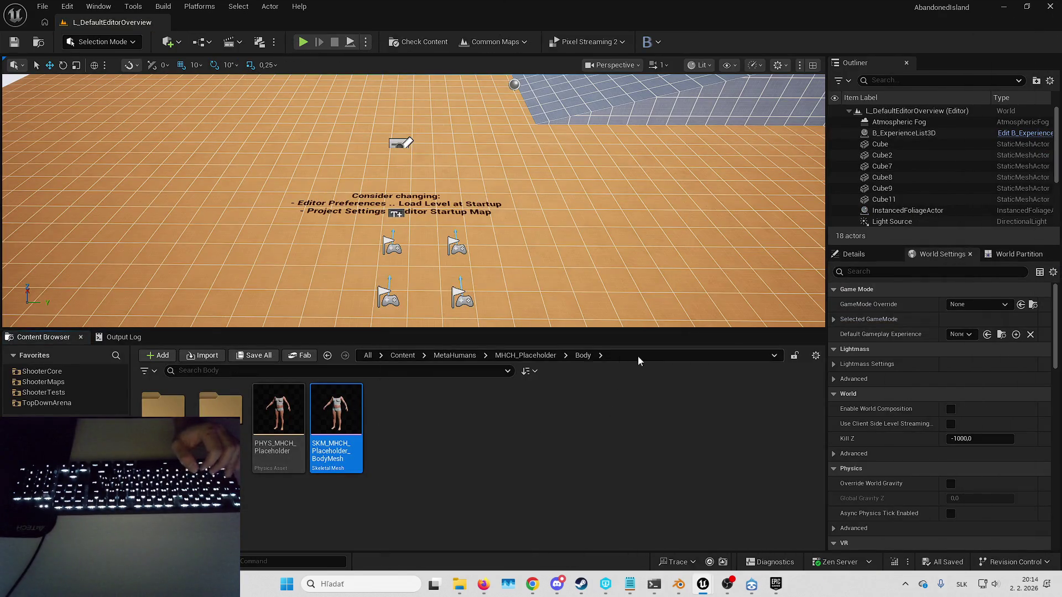
pyautogui.click(403, 355)
pyautogui.moveTo(459, 584)
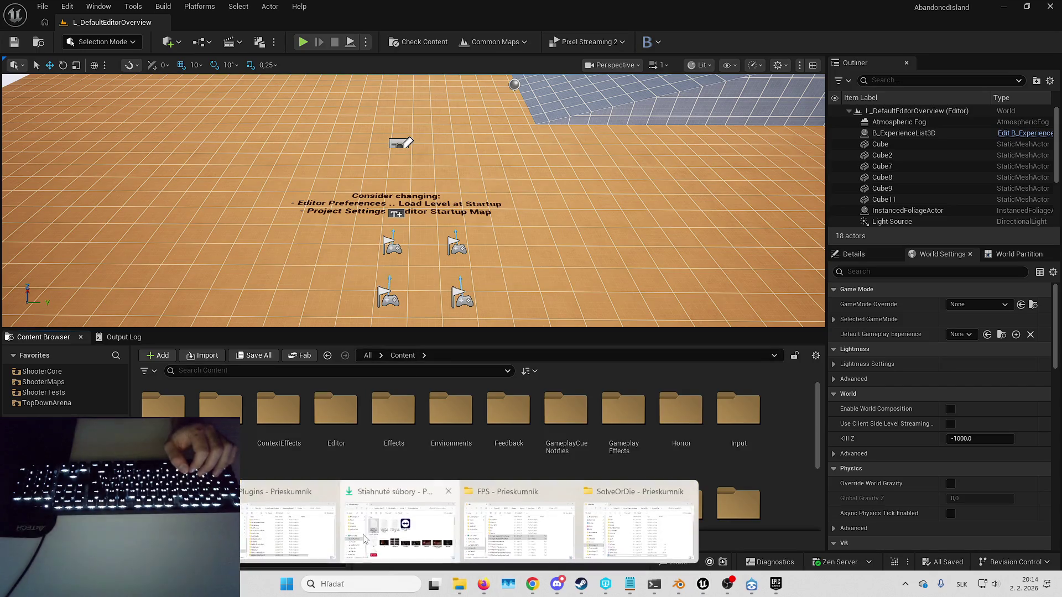
pyautogui.click(374, 539)
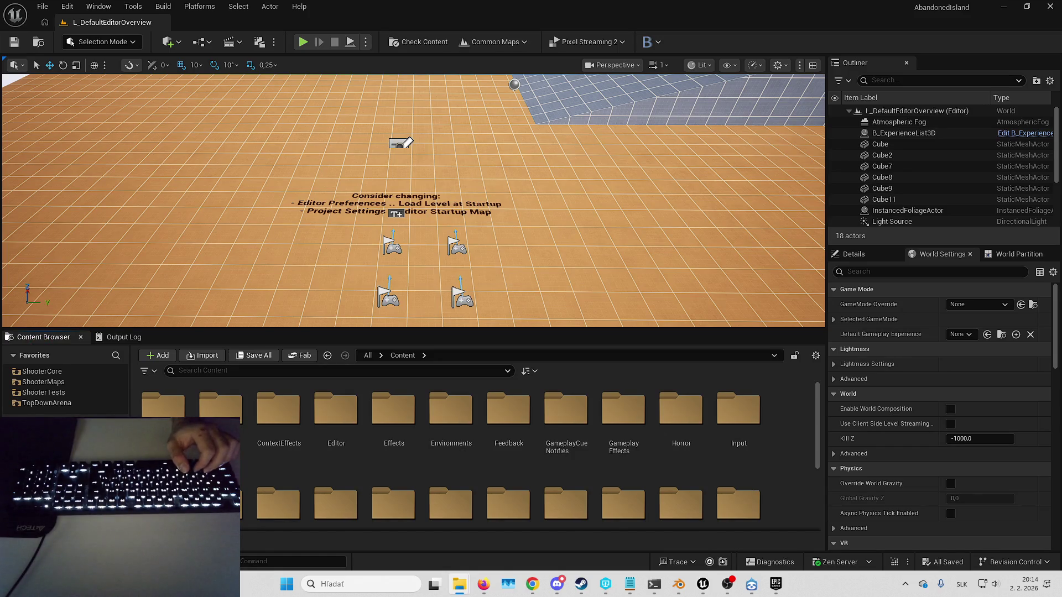
pyautogui.click(1050, 6)
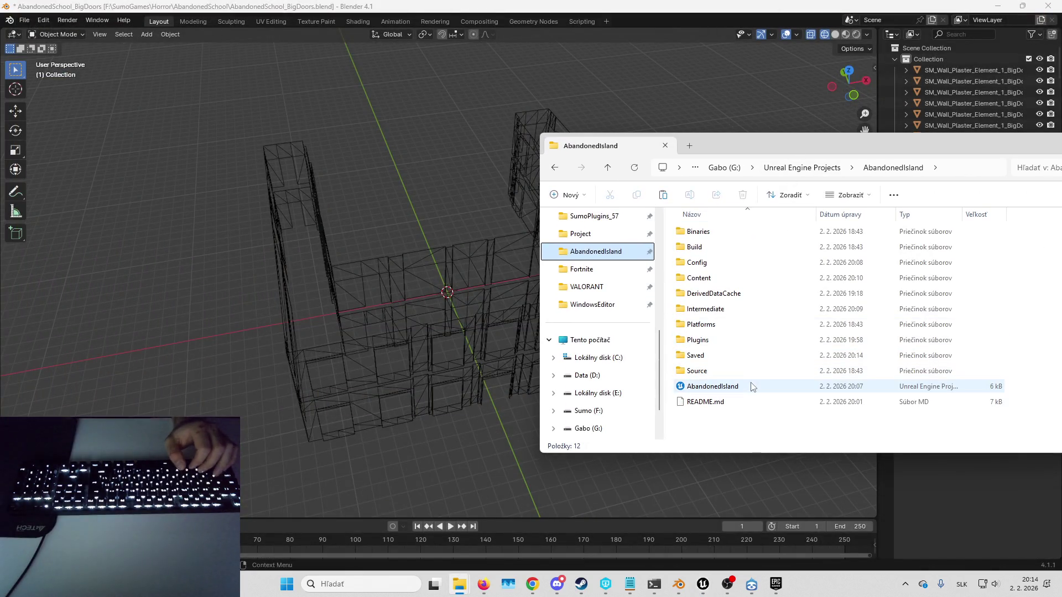
# Step: Generate Visual Studio project files from the AbandonedIsland .uproject
pyautogui.rightClick(750, 381)
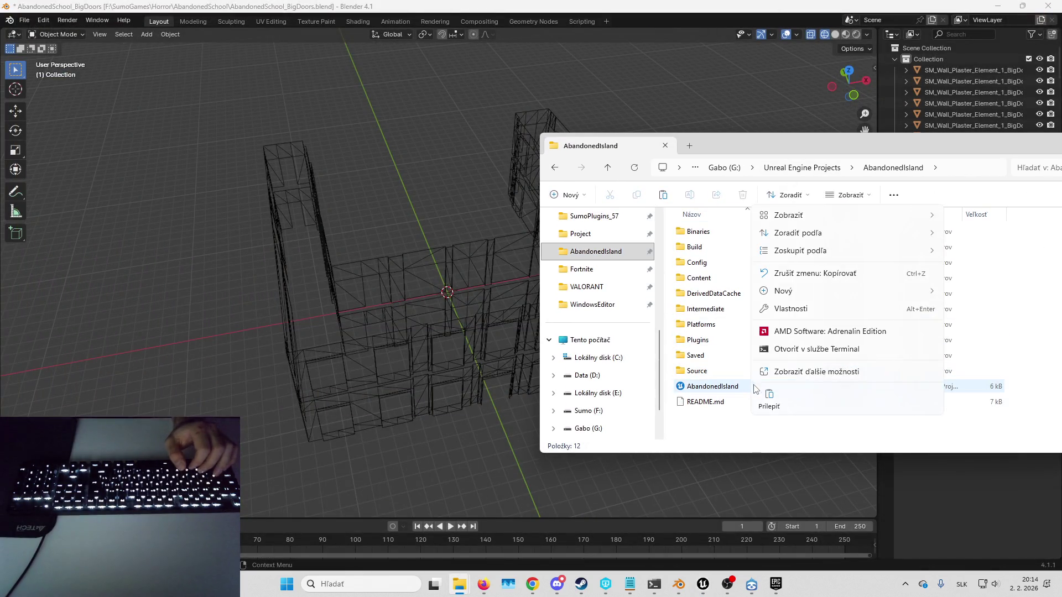
pyautogui.click(803, 372)
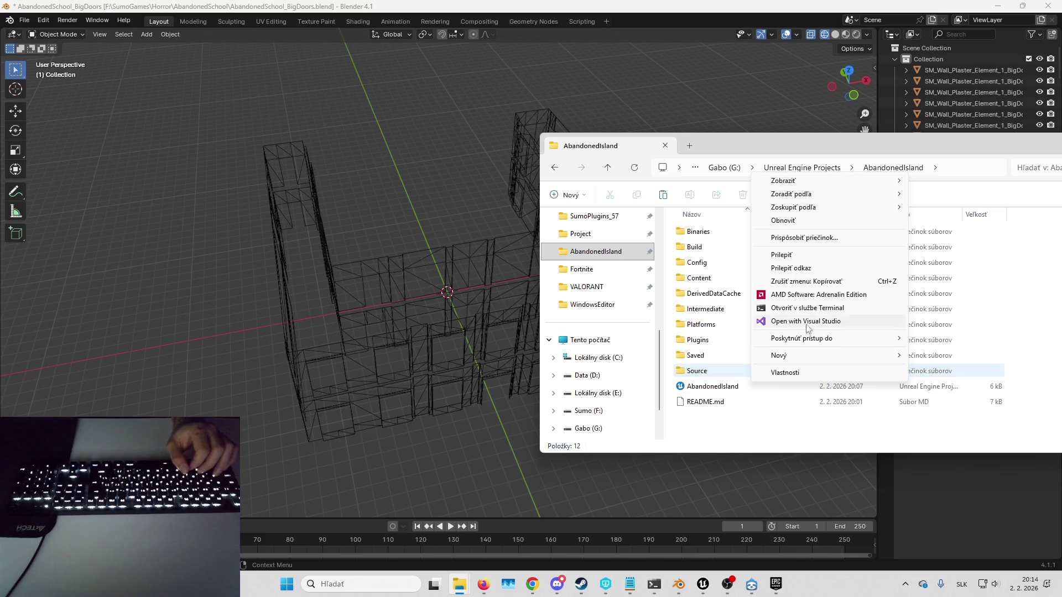
pyautogui.click(743, 388)
pyautogui.rightClick(743, 388)
pyautogui.click(782, 375)
pyautogui.click(794, 126)
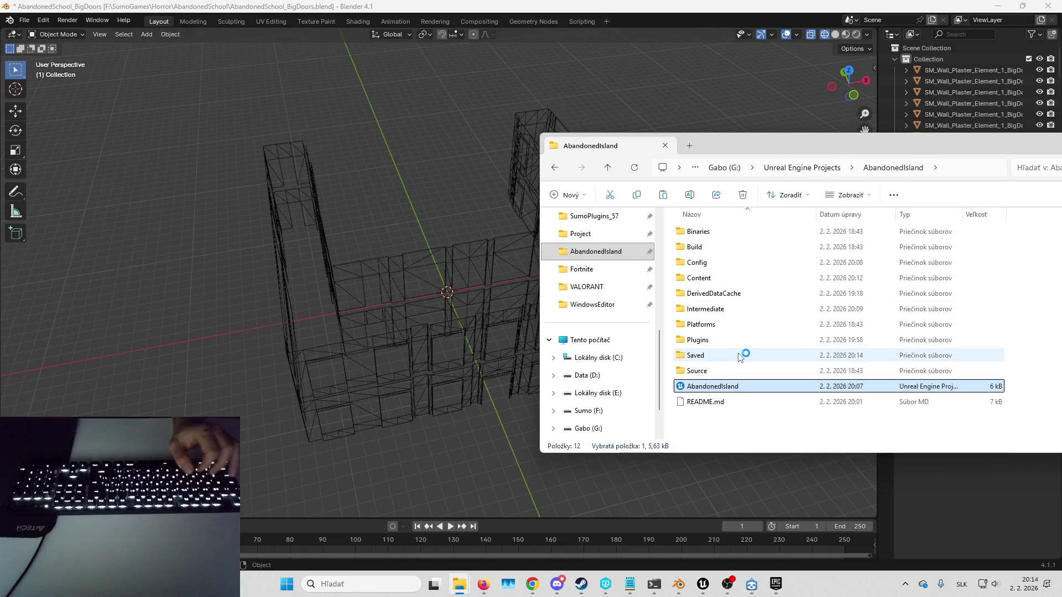
pyautogui.moveTo(831, 137); pyautogui.dragTo(721, 140)
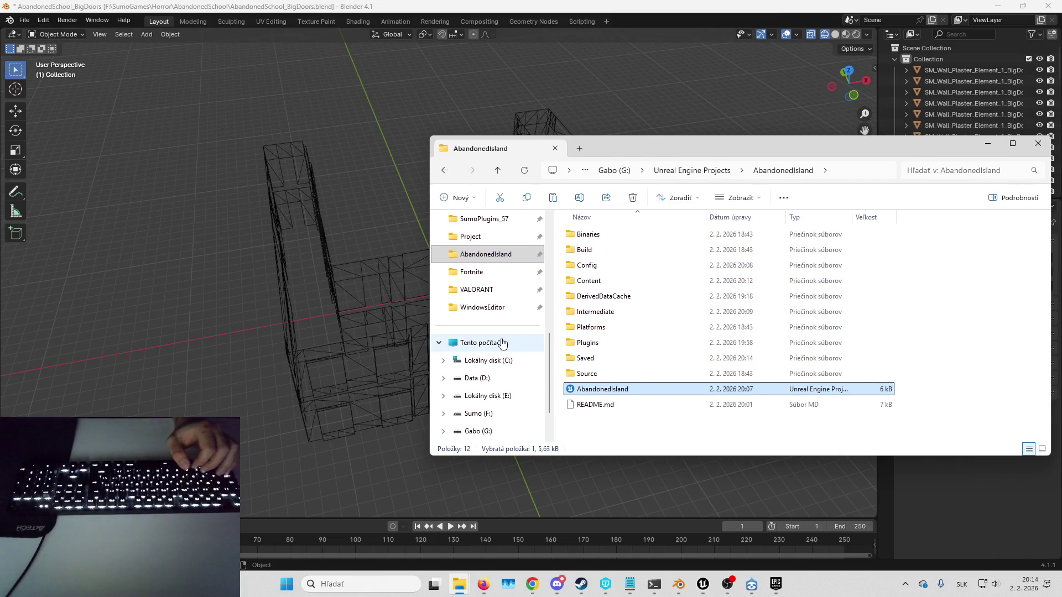
pyautogui.scroll(-2, 499, 323)
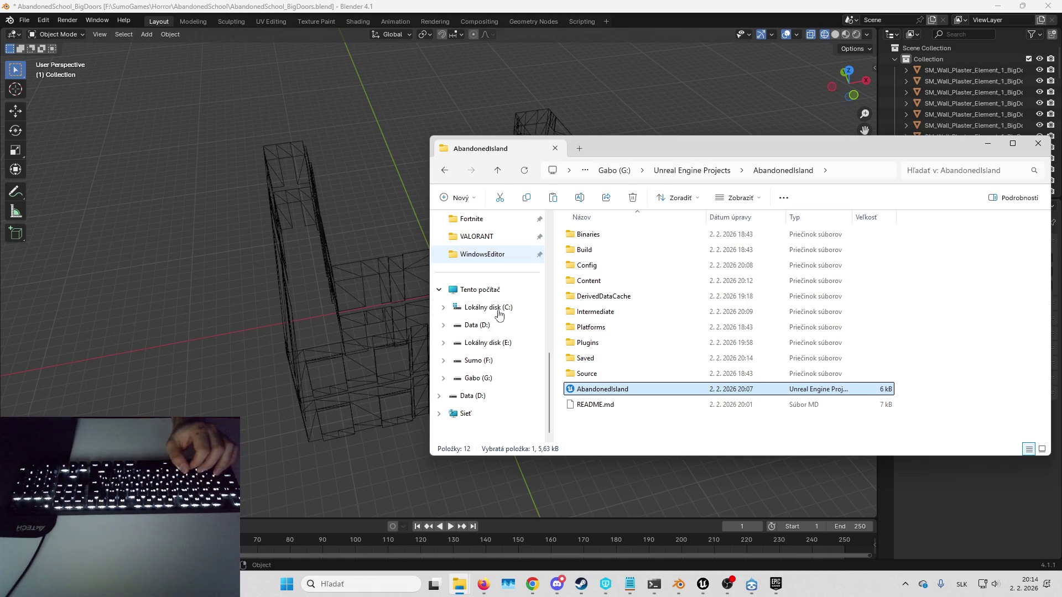
pyautogui.click(424, 283)
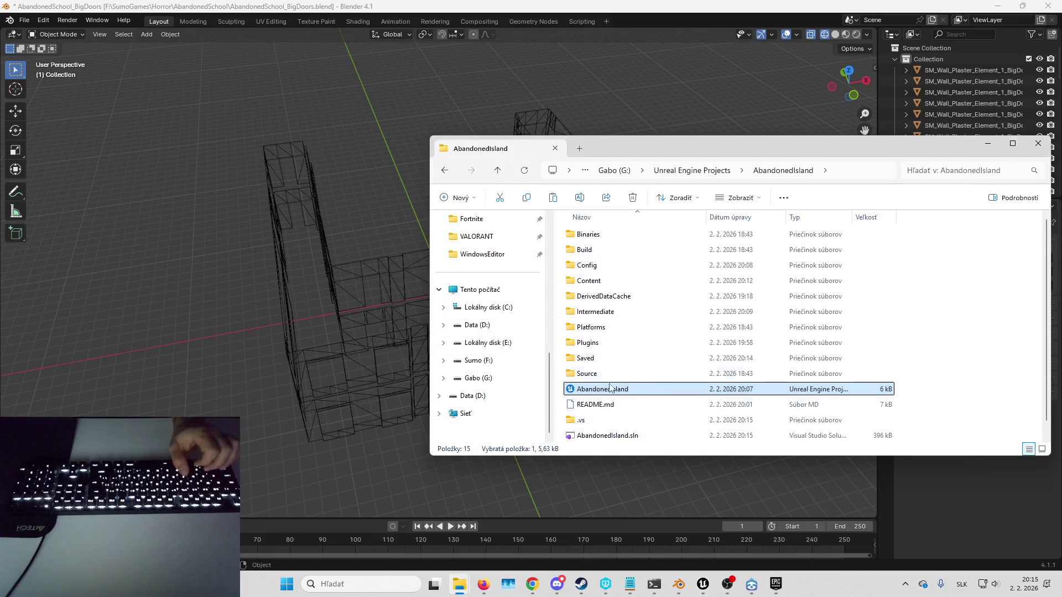
# Step: Create a new Horror folder in Source/LyraGame
pyautogui.doubleClick(598, 375)
pyautogui.doubleClick(597, 250)
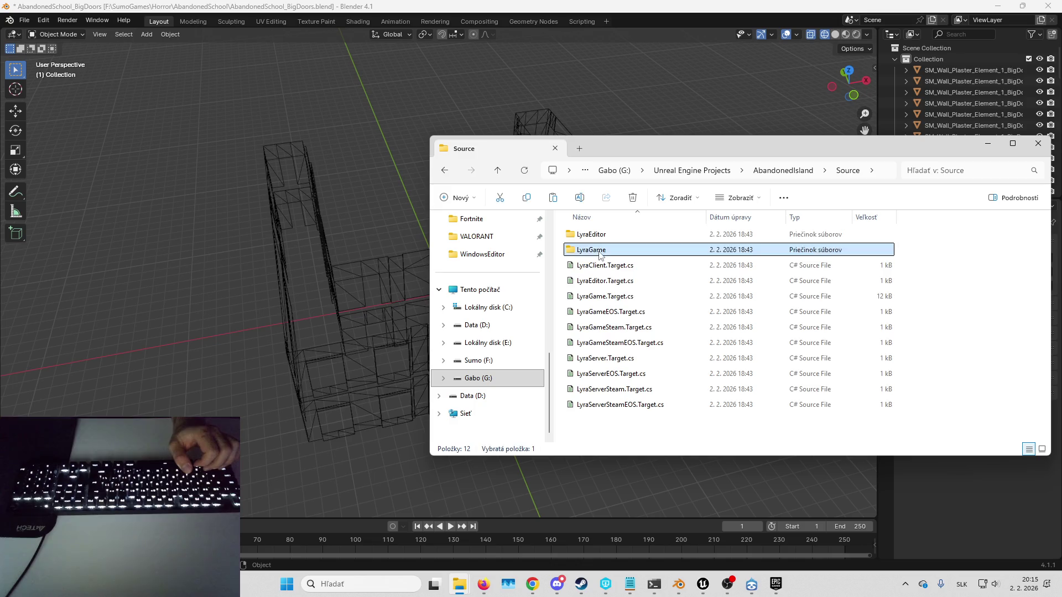
pyautogui.rightClick(949, 323)
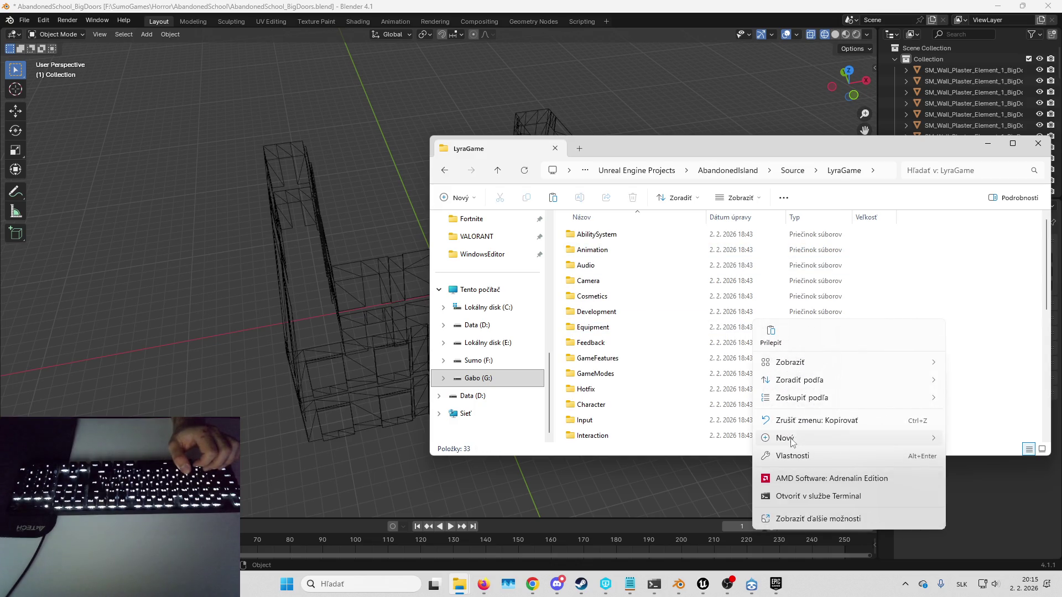
pyautogui.moveTo(918, 440)
pyautogui.click(975, 441)
pyautogui.write('Horror')
pyautogui.press('Return')
pyautogui.press('Return')
# Step: Create Horror/Camera and paste the two LyraCameraMode_SocketAttach files into it
pyautogui.rightClick(727, 284)
pyautogui.moveTo(882, 402)
pyautogui.click(963, 404)
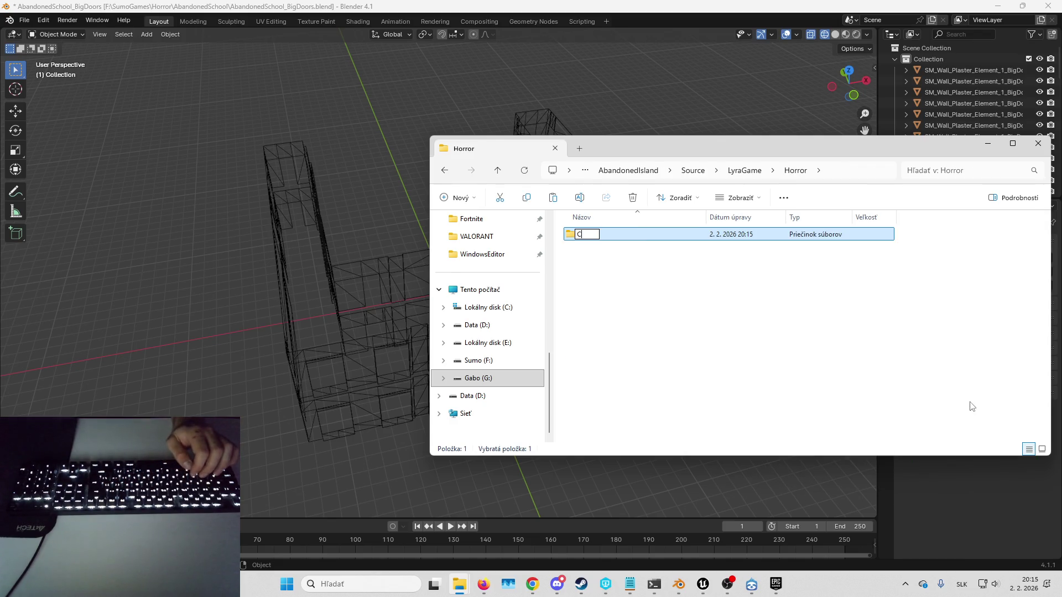
pyautogui.write('Camera')
pyautogui.press('Return')
pyautogui.press('Return')
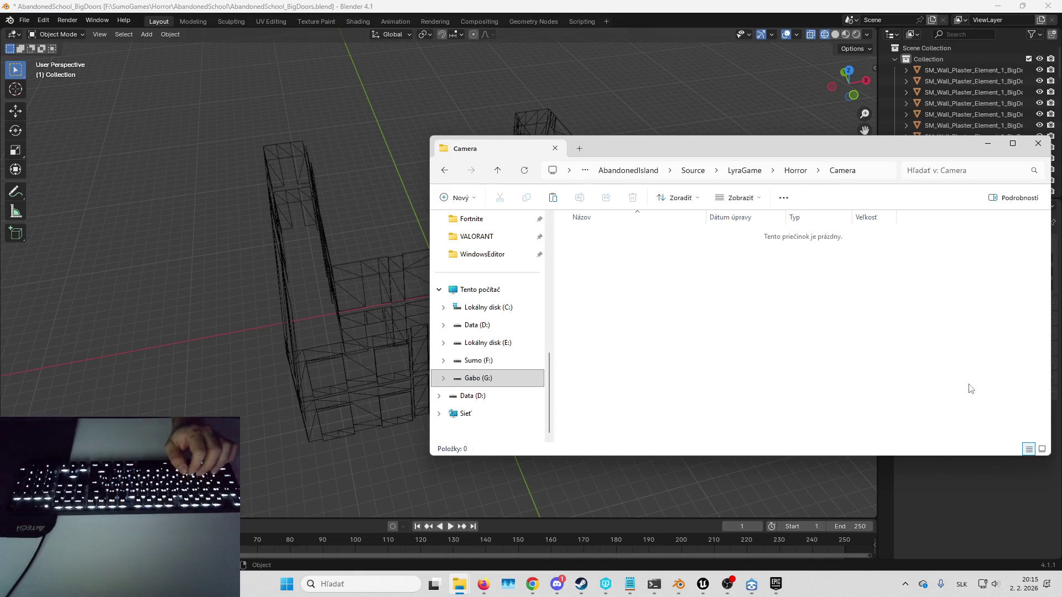
pyautogui.hotkey('ctrl', 'v')
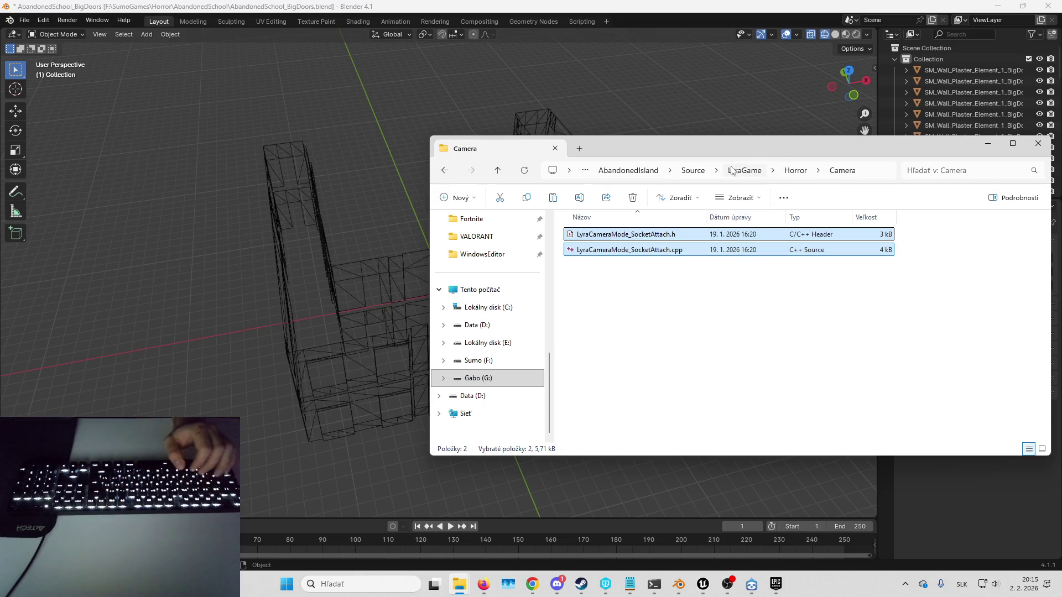
pyautogui.click(628, 171)
# Step: Regenerate Visual Studio project files from AbandonedIsland.uproject and open AbandonedIsland.sln
pyautogui.click(686, 435)
pyautogui.rightClick(686, 435)
pyautogui.press('Escape')
pyautogui.rightClick(686, 431)
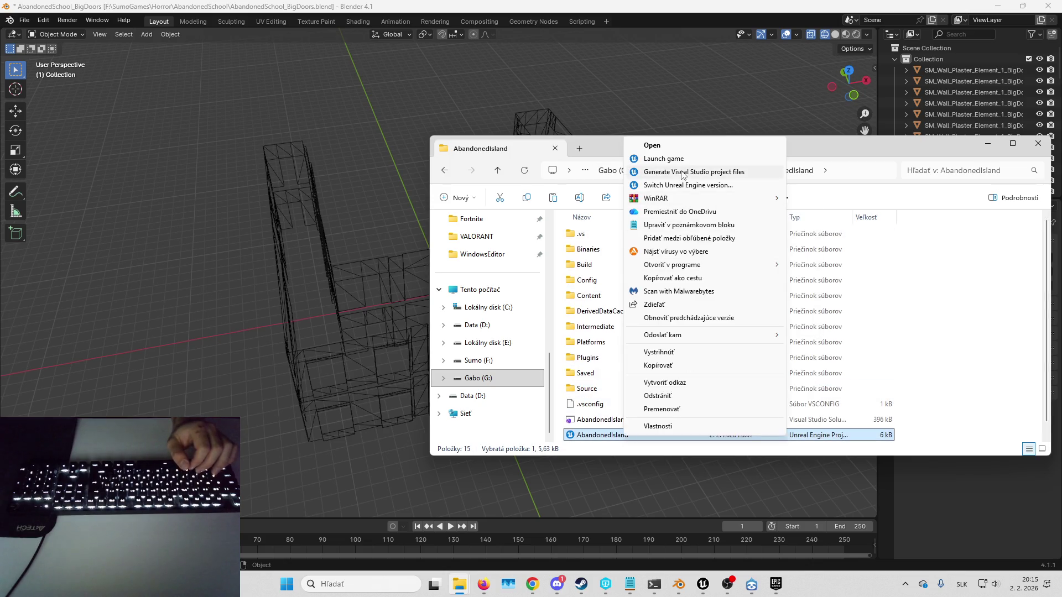
pyautogui.click(658, 173)
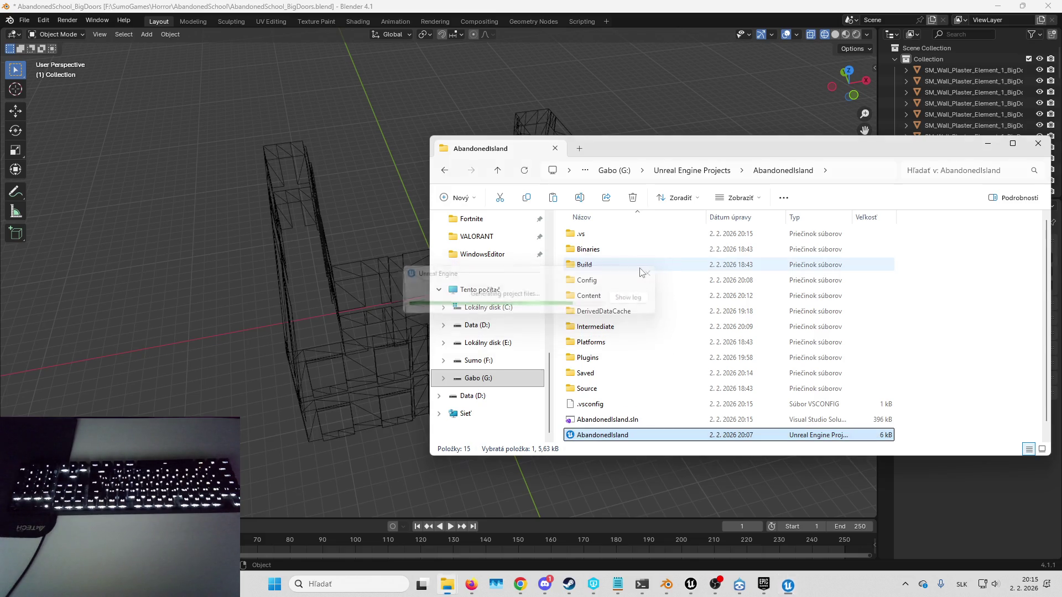
pyautogui.doubleClick(642, 419)
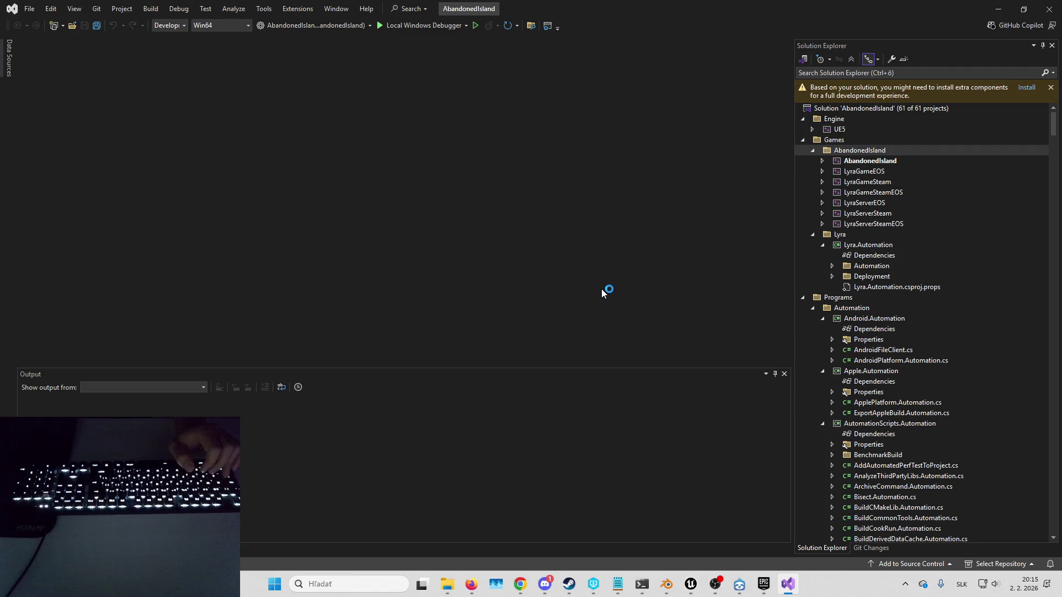
# Step: Expand the AbandonedIsland game project down to Source > LyraGame in Solution Explorer
pyautogui.click(151, 10)
pyautogui.click(822, 161)
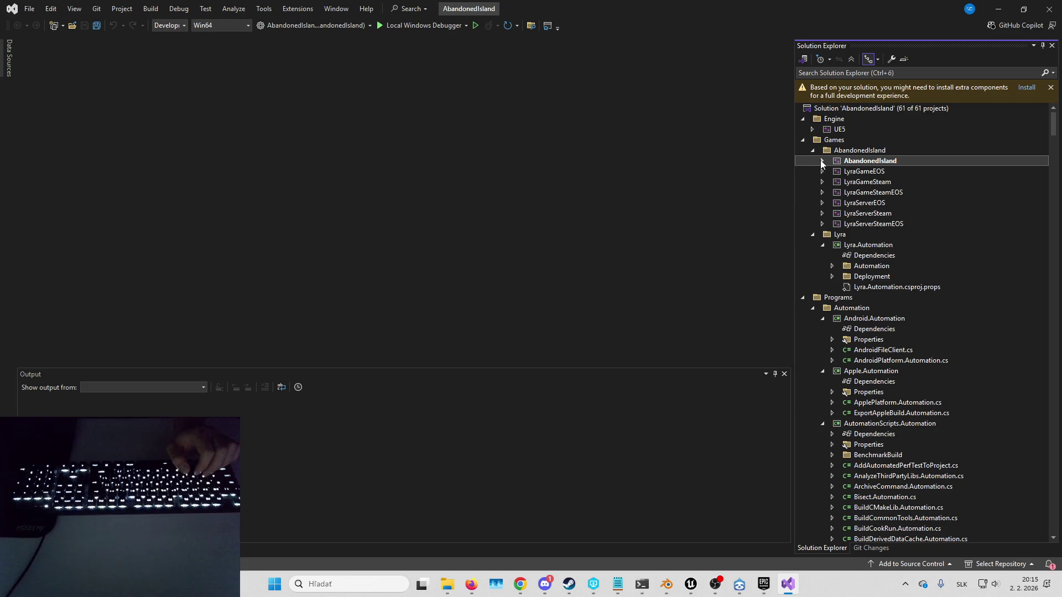
pyautogui.click(822, 161)
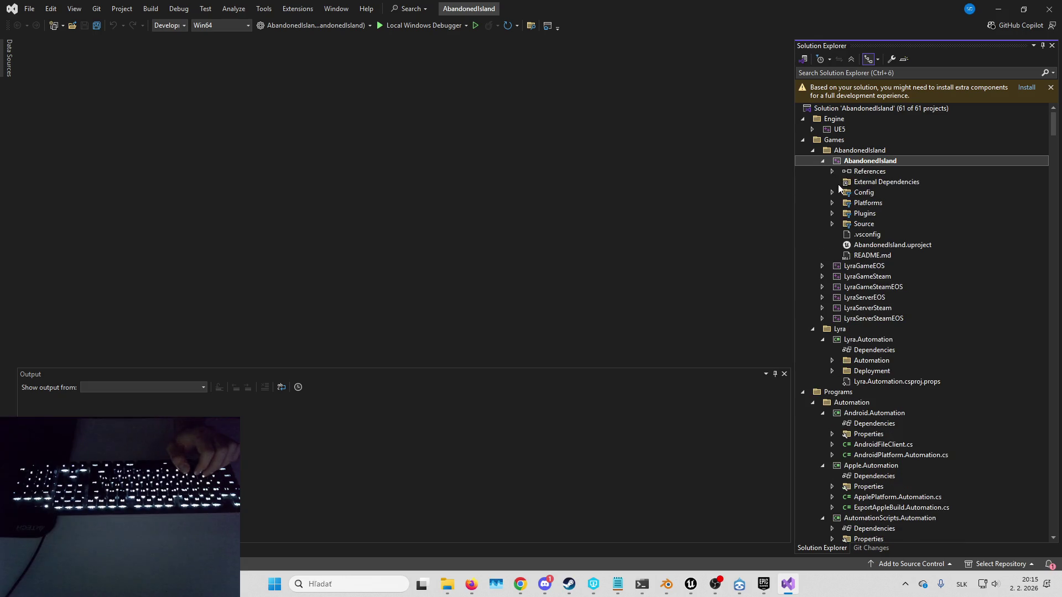
pyautogui.click(833, 223)
pyautogui.click(842, 245)
# Step: Open the Horror/Camera SocketAttach header, allow read-only editing, and prefix its include with Horror/
pyautogui.click(852, 287)
pyautogui.click(862, 298)
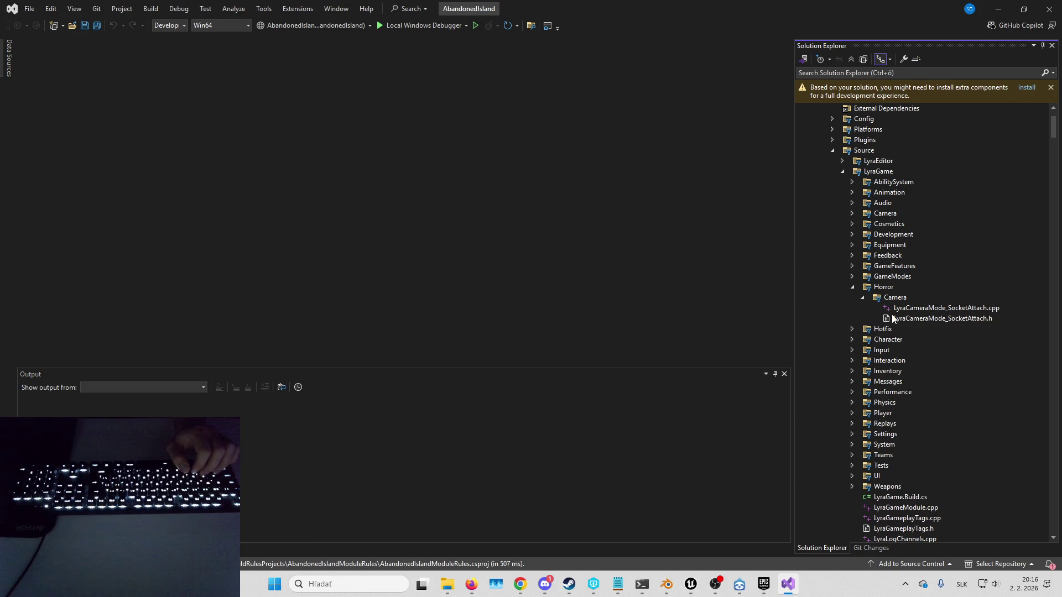
pyautogui.doubleClick(929, 319)
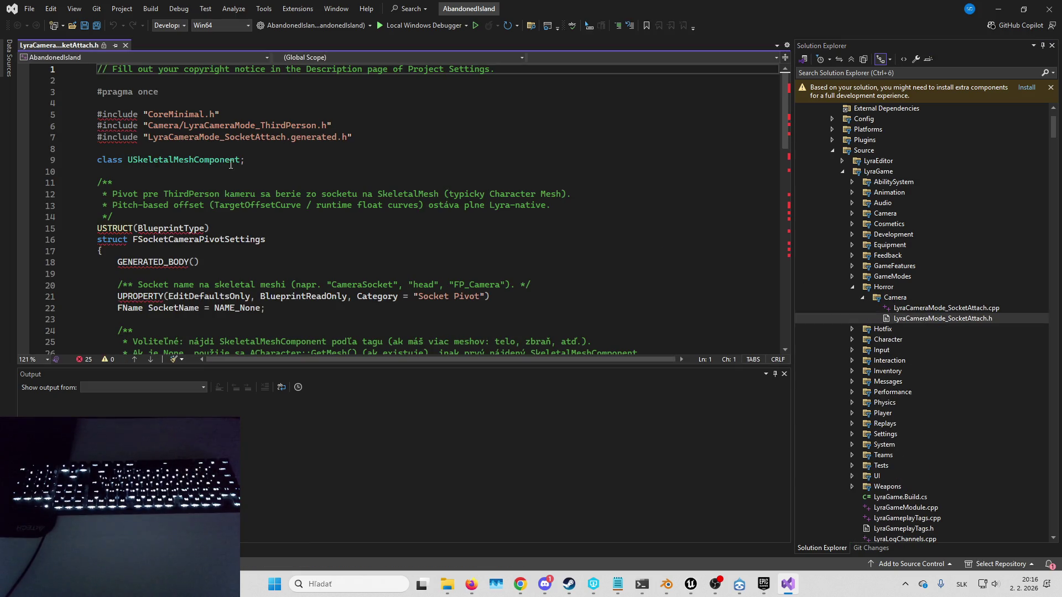
pyautogui.click(151, 127)
pyautogui.press('Delete')
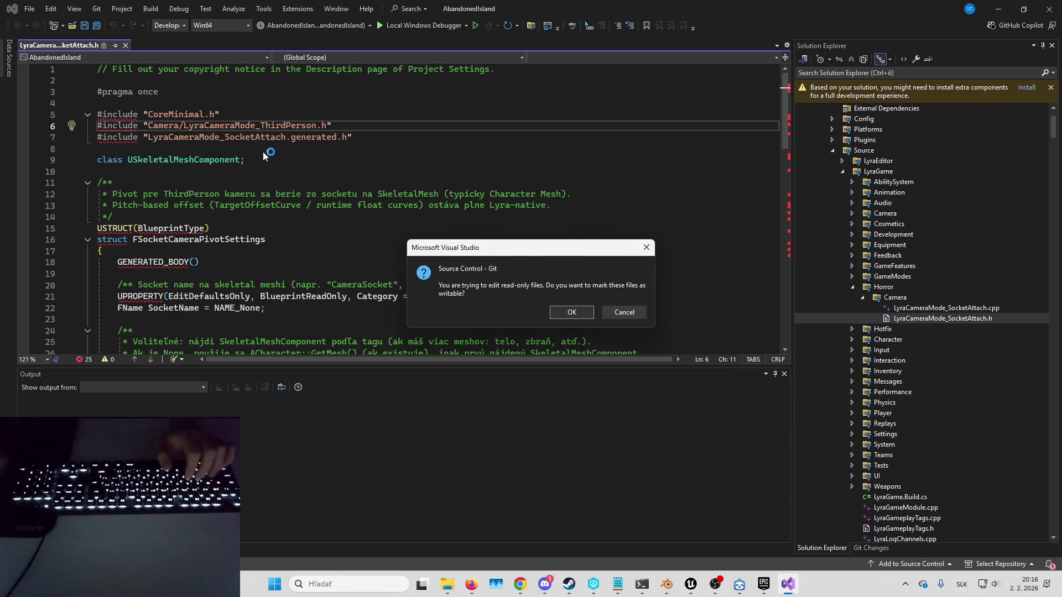
pyautogui.click(586, 311)
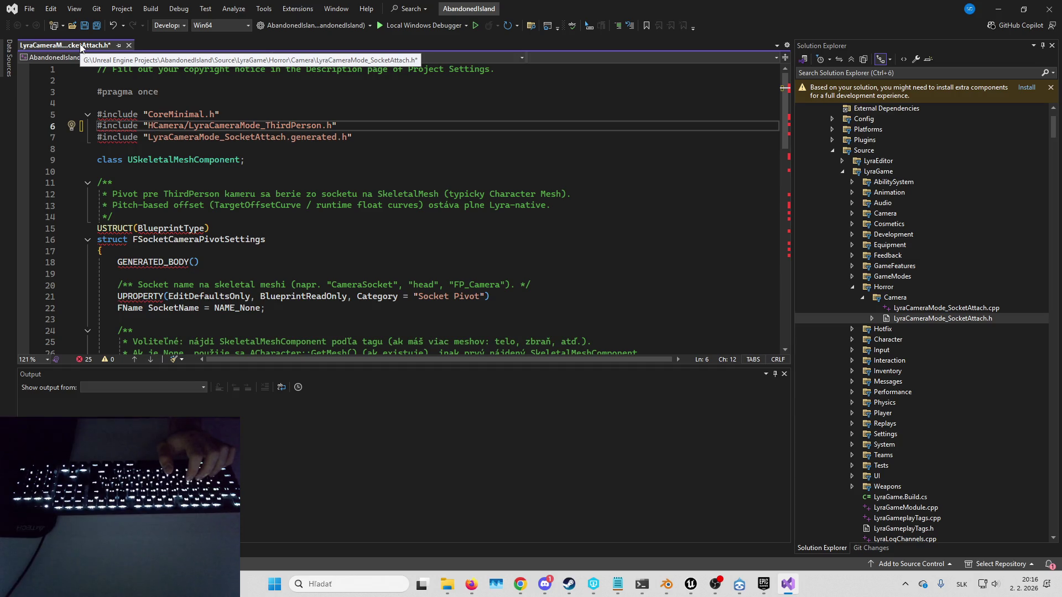
pyautogui.write('orror/')
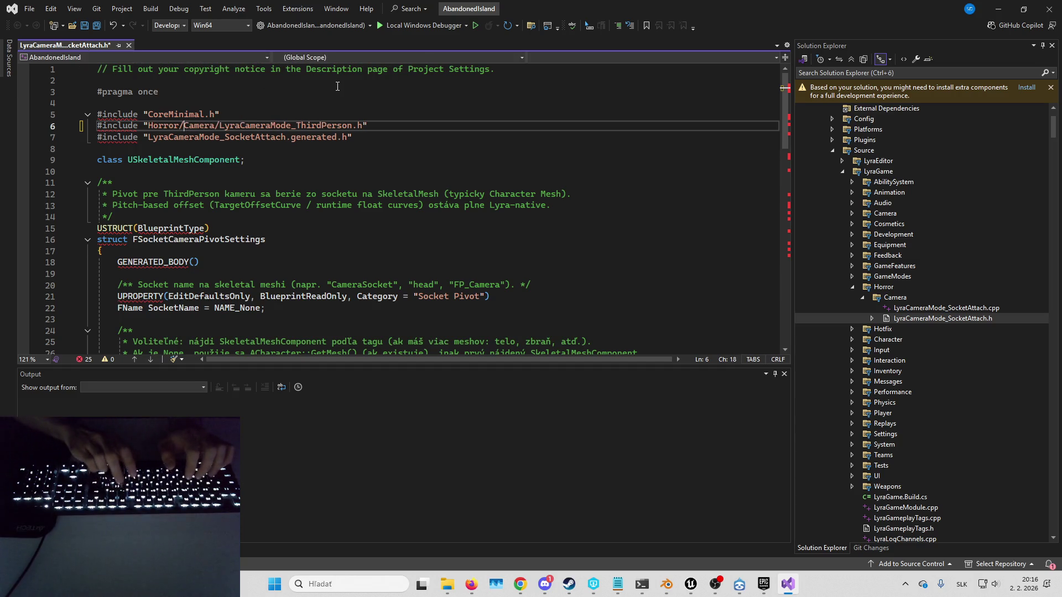
# Step: Open LyraCameraMode_SocketAttach.cpp, remove the Horror/ prefix from the header include, and build
pyautogui.click(896, 309)
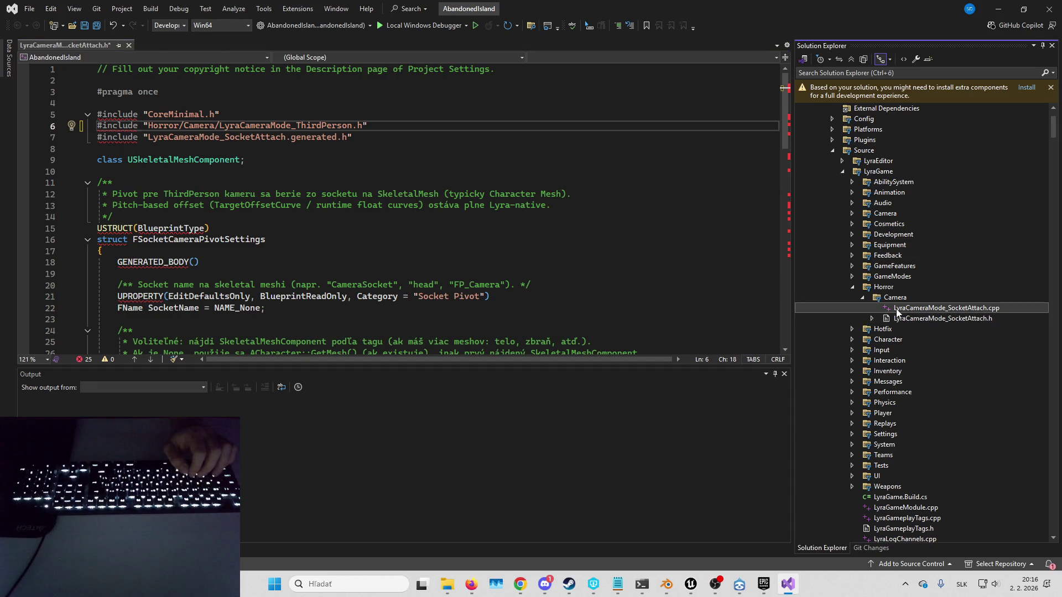
pyautogui.doubleClick(896, 309)
pyautogui.click(907, 319)
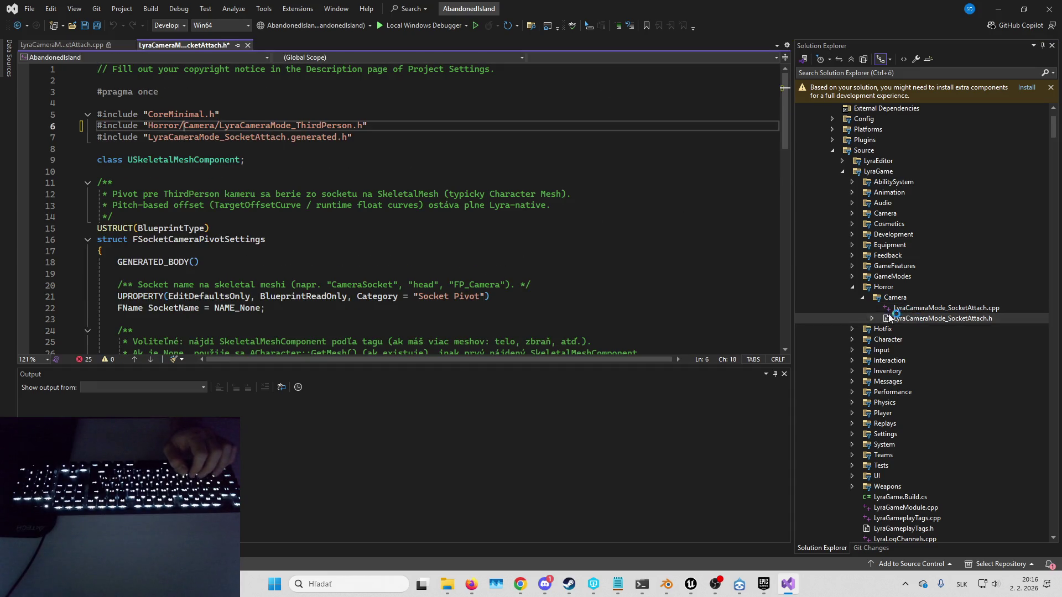
pyautogui.press('BackSpace')
pyautogui.press('BackSpace')
pyautogui.press('BackSpace')
pyautogui.press('BackSpace')
pyautogui.press('BackSpace')
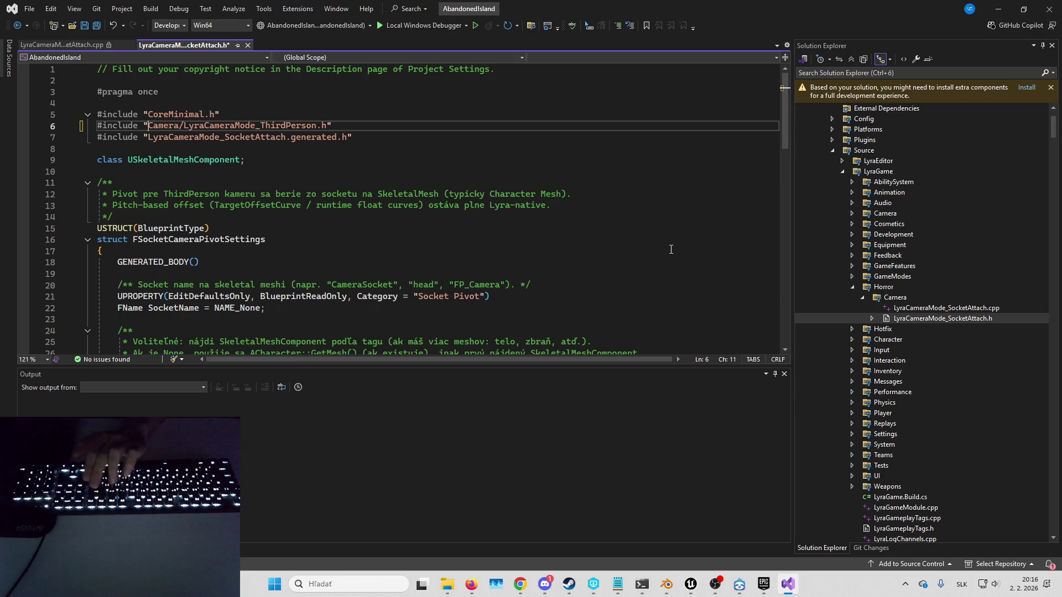
pyautogui.click(896, 308)
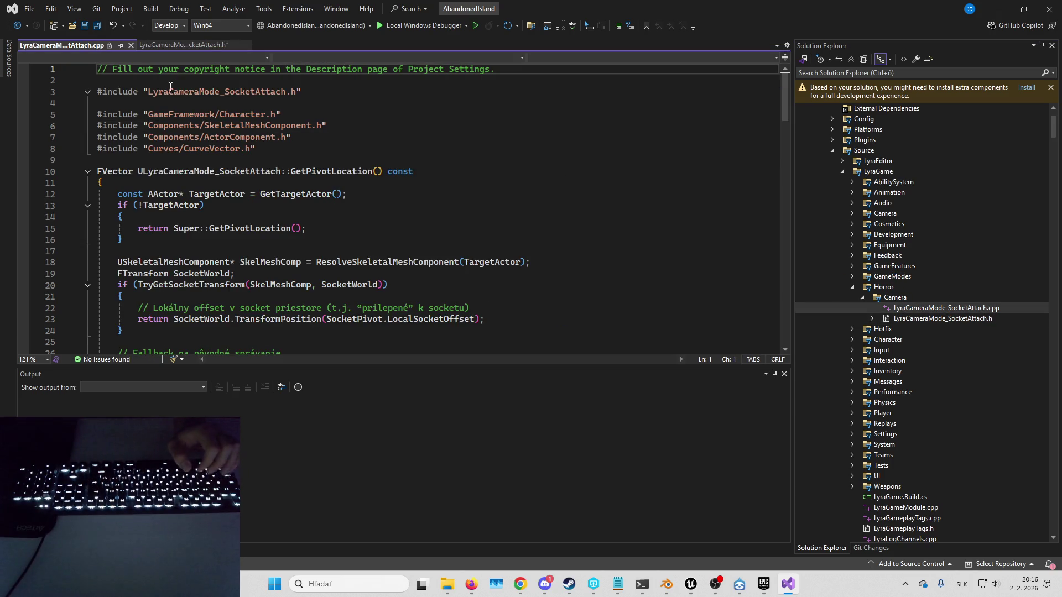
pyautogui.click(407, 118)
pyautogui.hotkey('ctrl', 'shift', 'b')
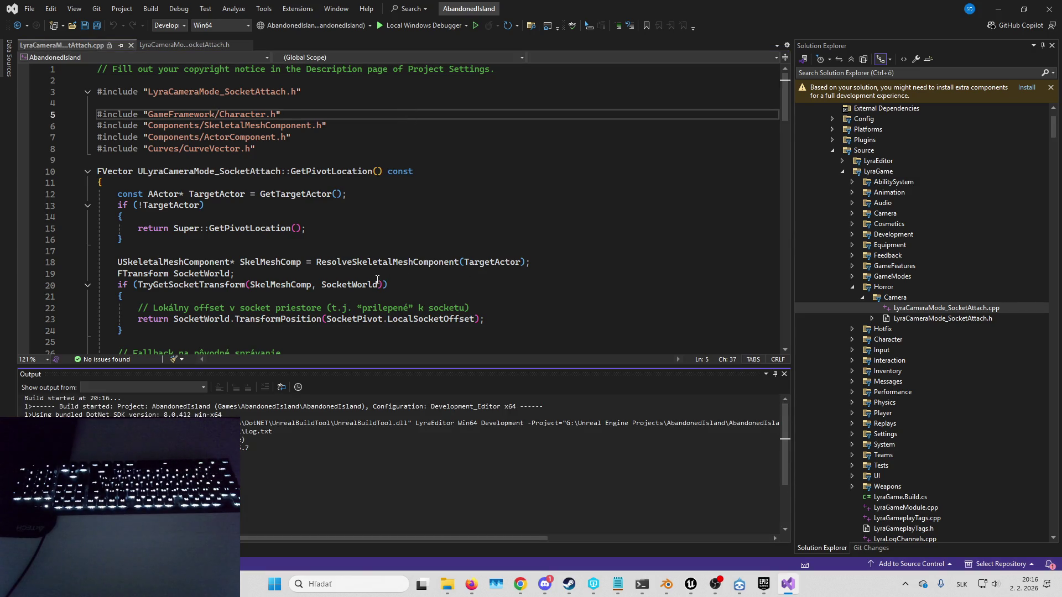
# Step: Jump to the error and make line 407 TObjectPtr<UWidgetComponent> SharedWidgetComponent, then build
pyautogui.doubleClick(946, 319)
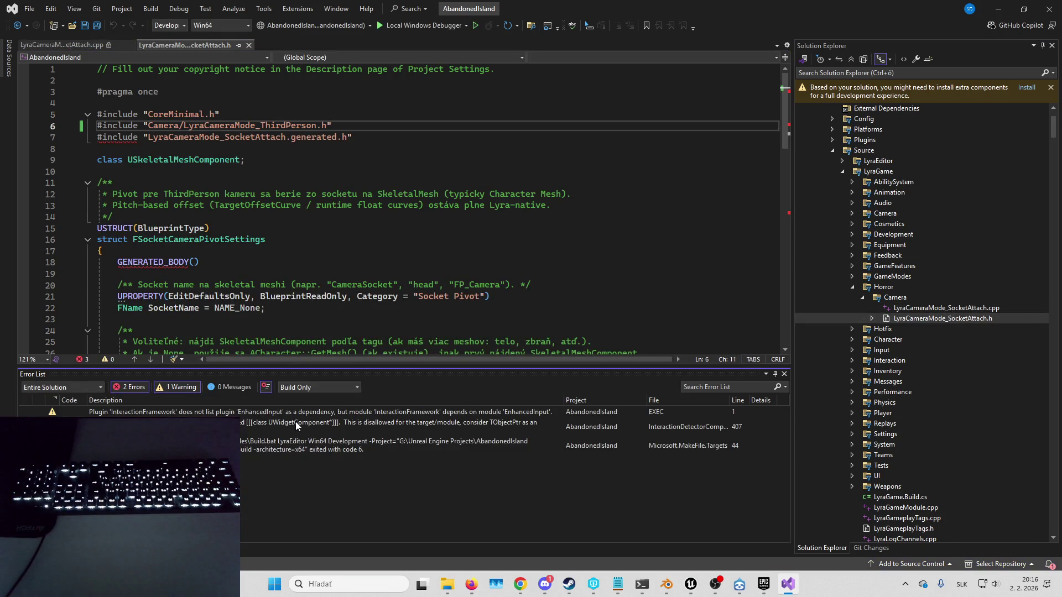
pyautogui.doubleClick(295, 422)
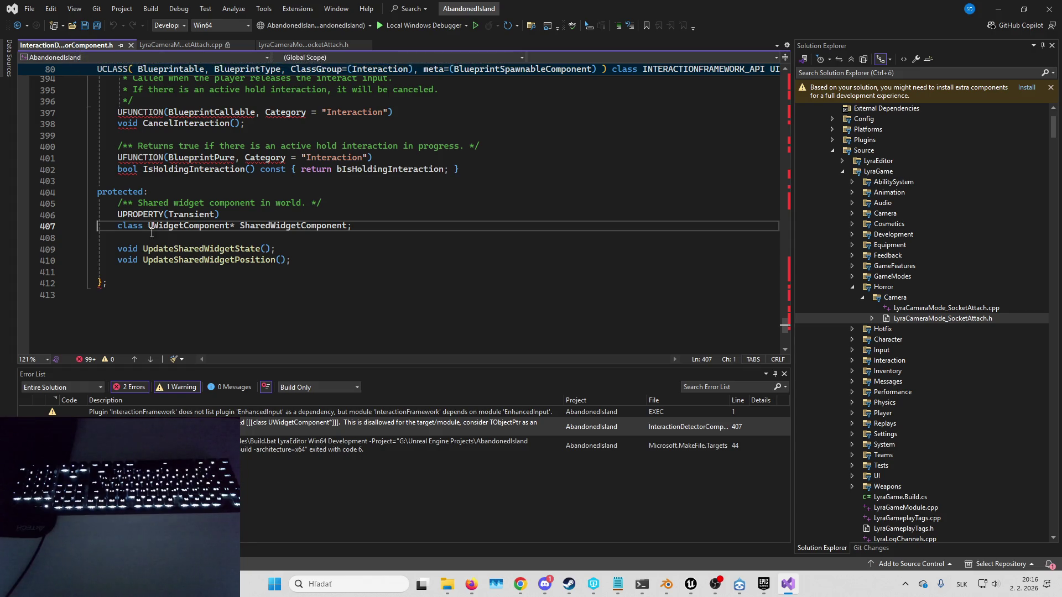
pyautogui.moveTo(146, 228); pyautogui.dragTo(118, 226)
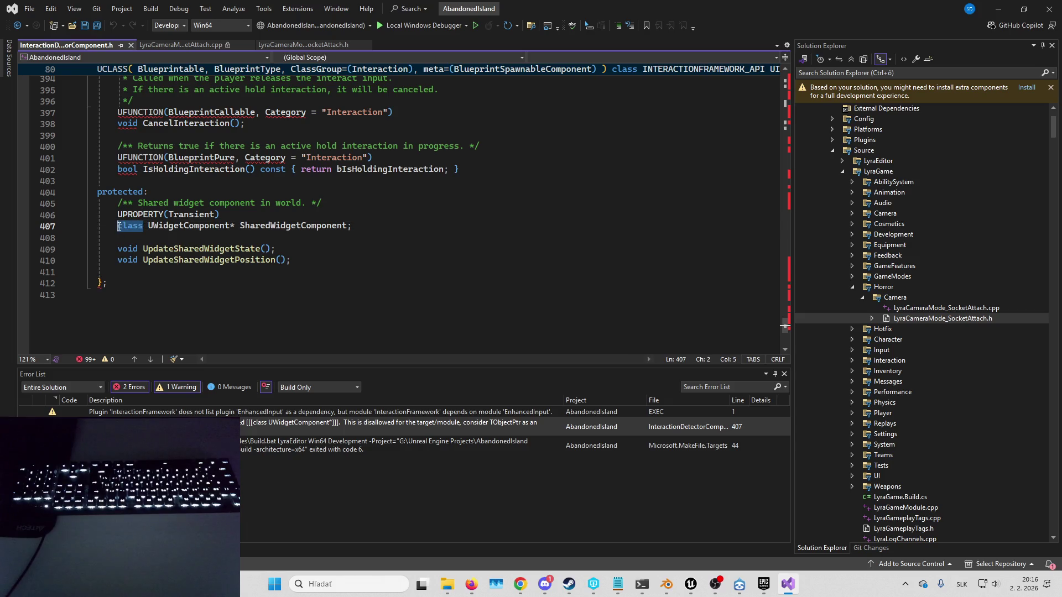
pyautogui.write('T')
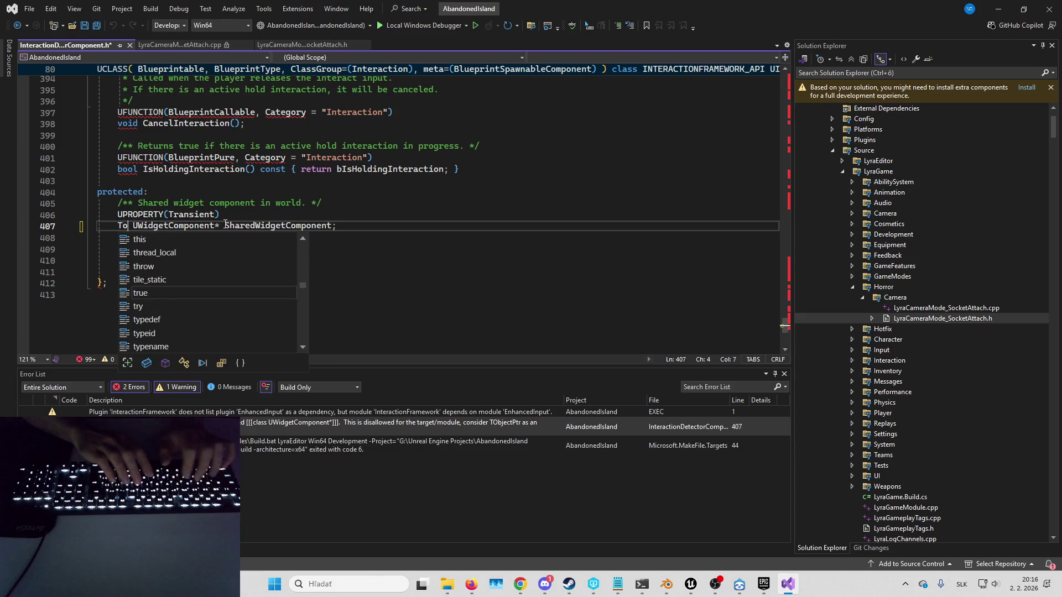
pyautogui.write('ObjectPtr<')
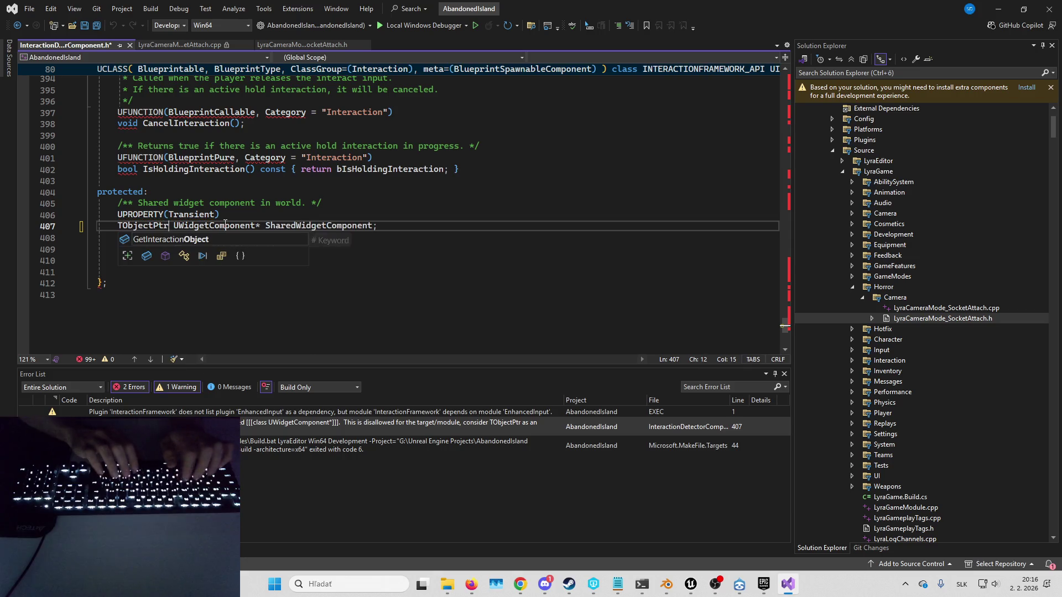
pyautogui.press('Delete')
pyautogui.press('Right')
pyautogui.press('Right')
pyautogui.press('Right')
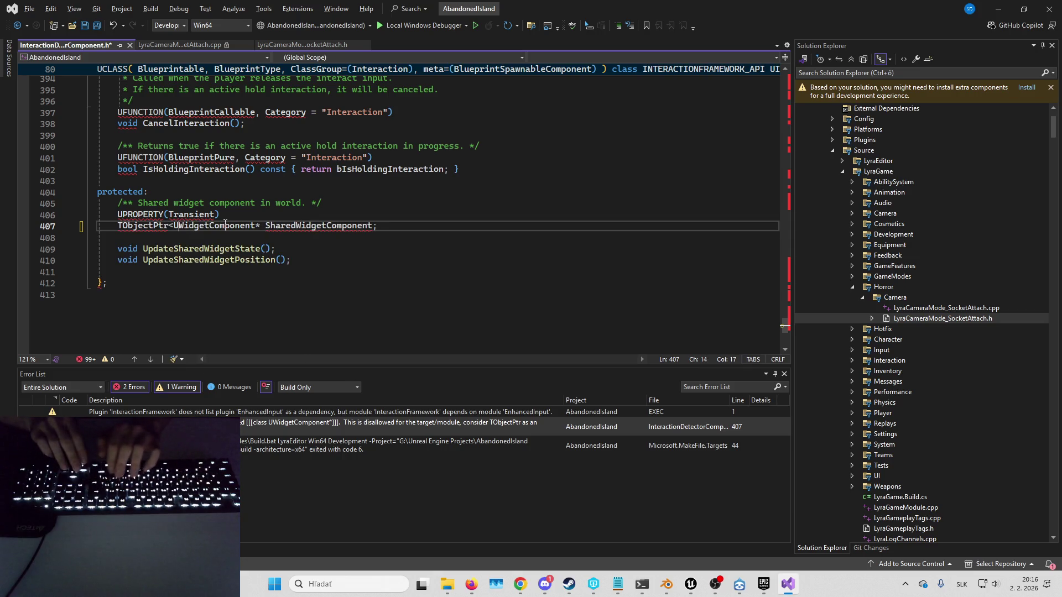
pyautogui.press('Right')
pyautogui.press('Right')
pyautogui.press('Right')
pyautogui.press('Delete')
pyautogui.write('>')
pyautogui.hotkey('ctrl', 'shift', 'b')
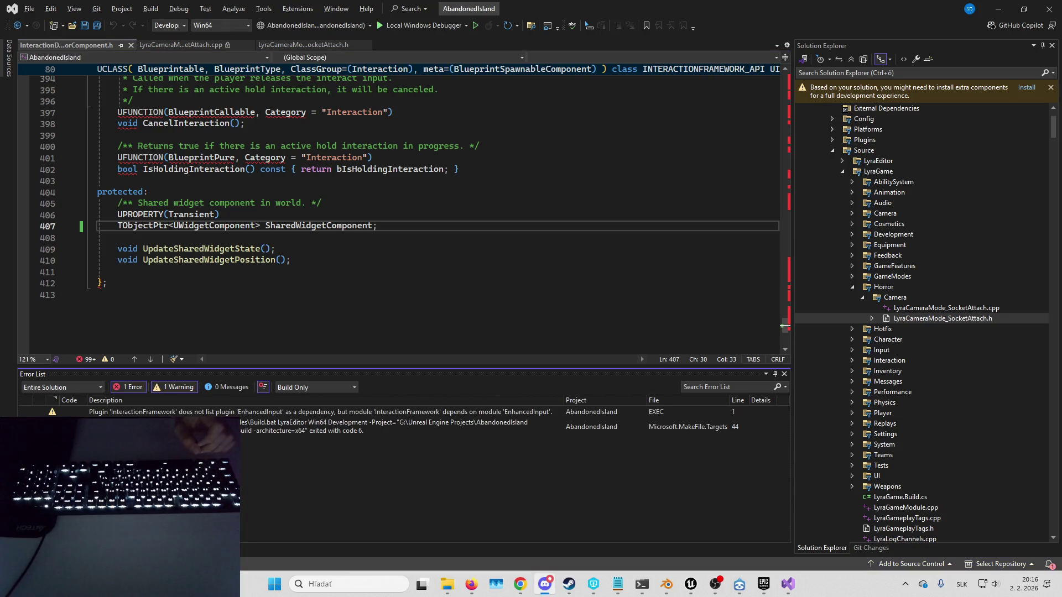
# Step: Return to the header at line 413 and start another build
pyautogui.moveTo(701, 585)
pyautogui.click(626, 522)
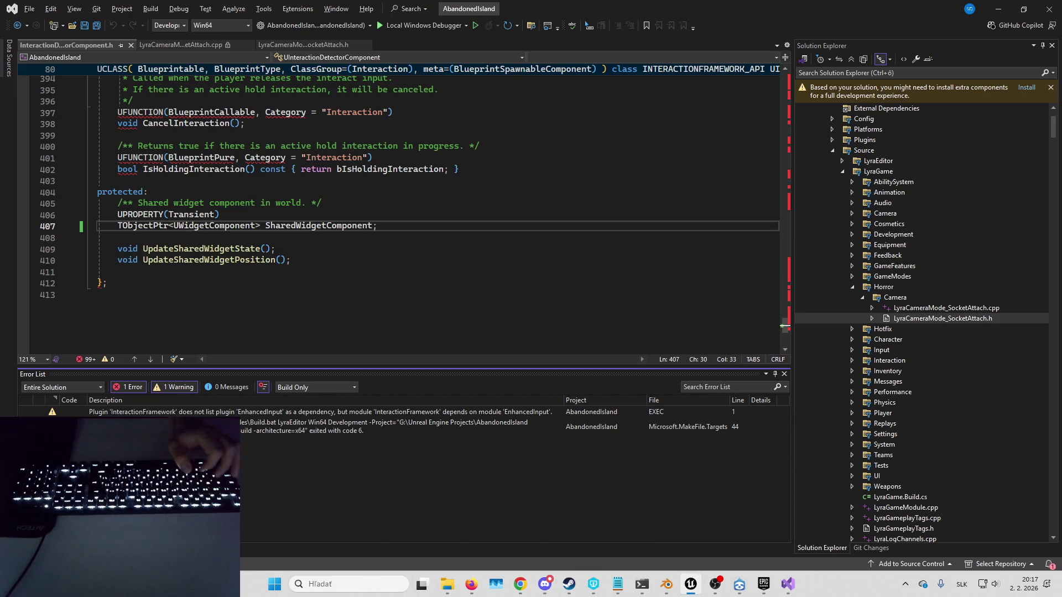
pyautogui.click(427, 331)
pyautogui.hotkey('ctrl', 'shift', 'b')
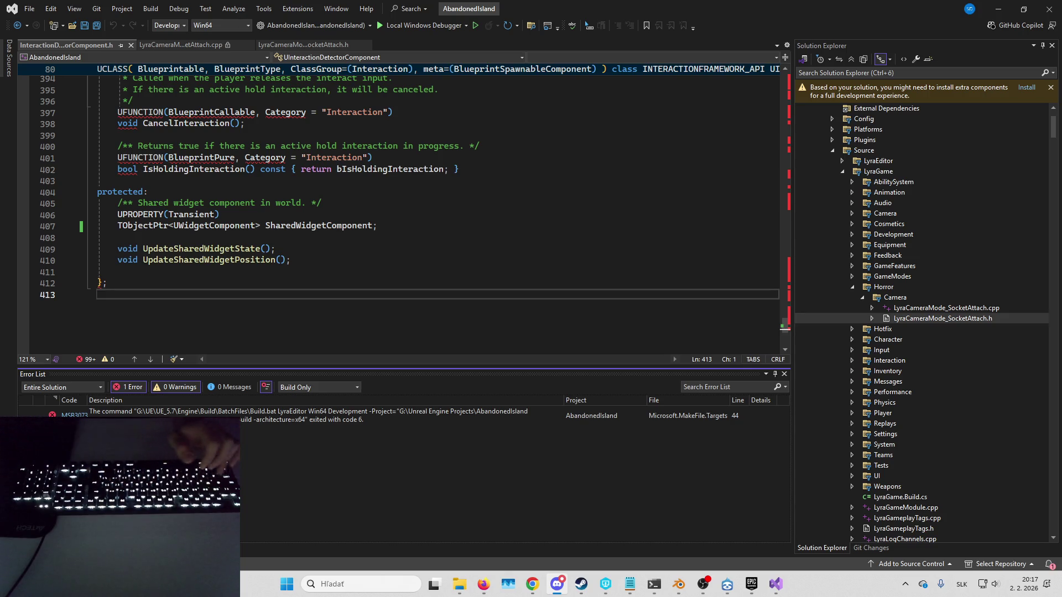
# Step: Rebuild the project and follow the compile progress in the Output window
pyautogui.hotkey('ctrl', 'shift', 'b')
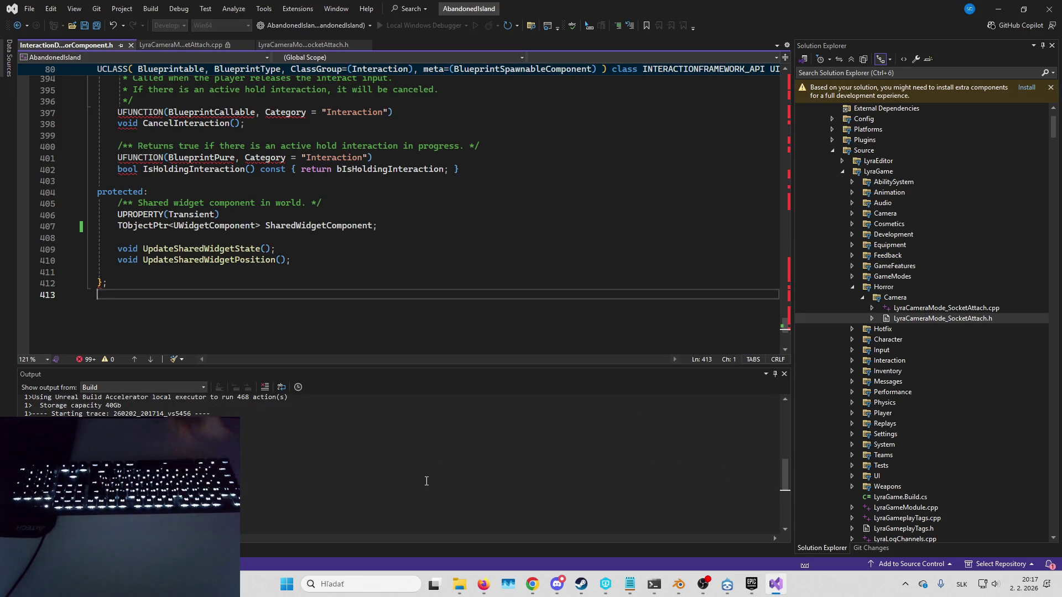
pyautogui.click(259, 532)
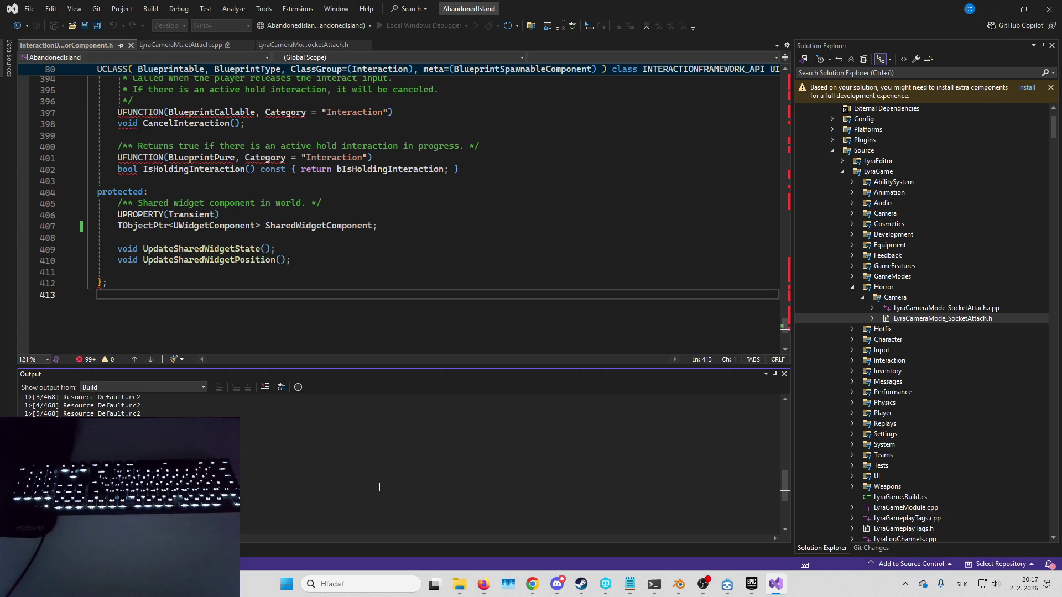
pyautogui.moveTo(481, 586)
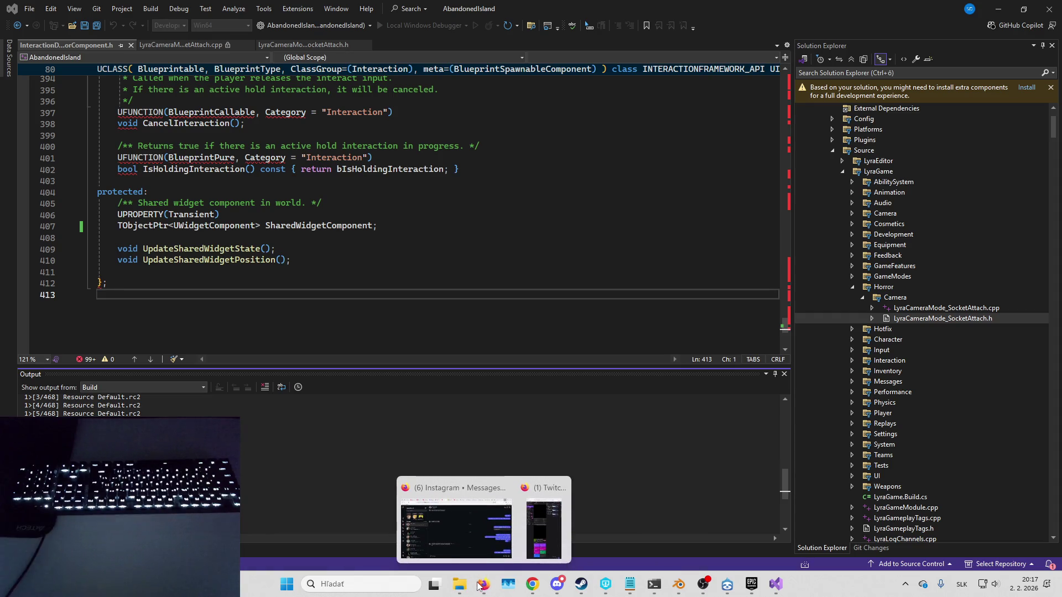
pyautogui.click(480, 540)
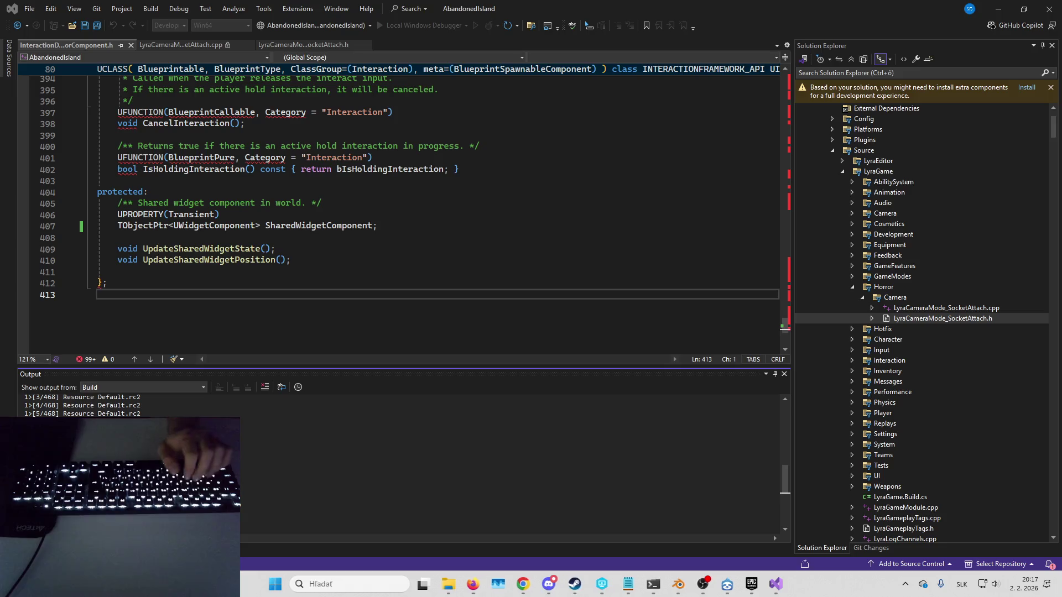
# Step: Start and cancel a screen capture, then show the notifications panel
pyautogui.press('super+shift+s')
pyautogui.press('Escape')
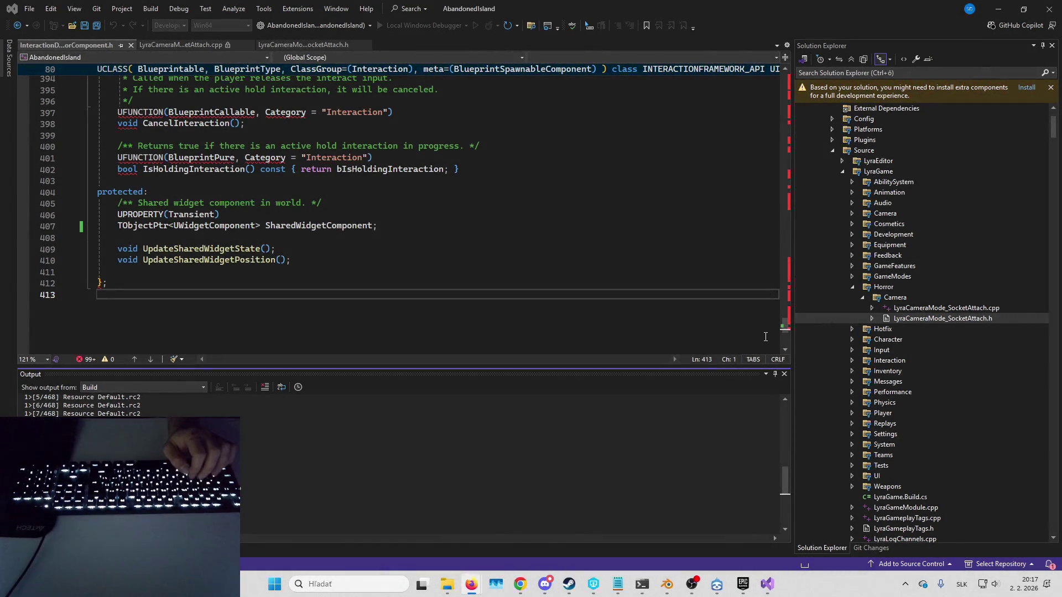
pyautogui.click(1030, 584)
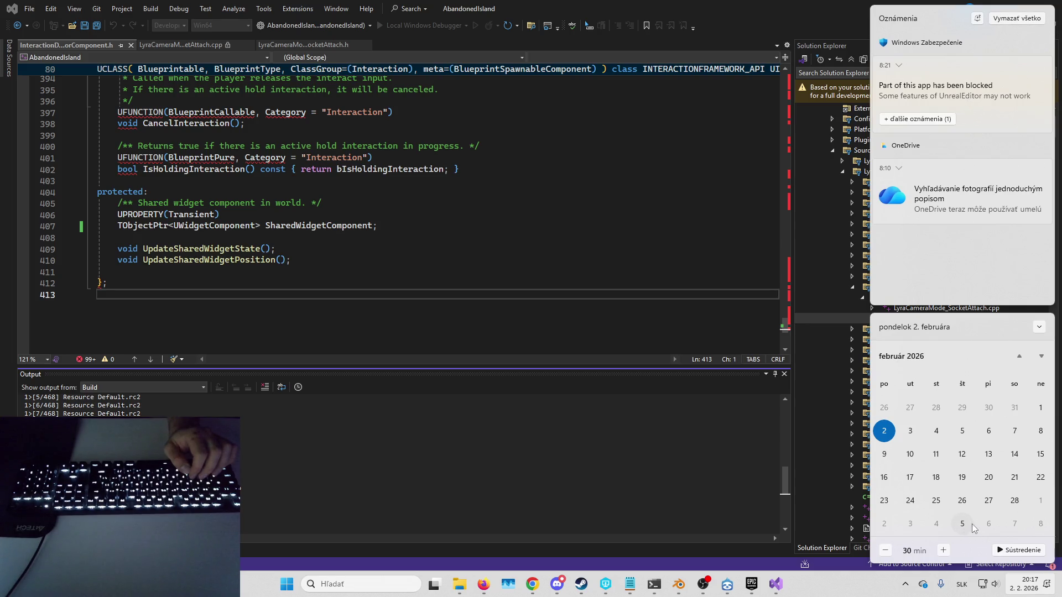
# Step: Take a full-screen snip and open its Screenshots folder from the Snipping Tool viewer
pyautogui.click(719, 297)
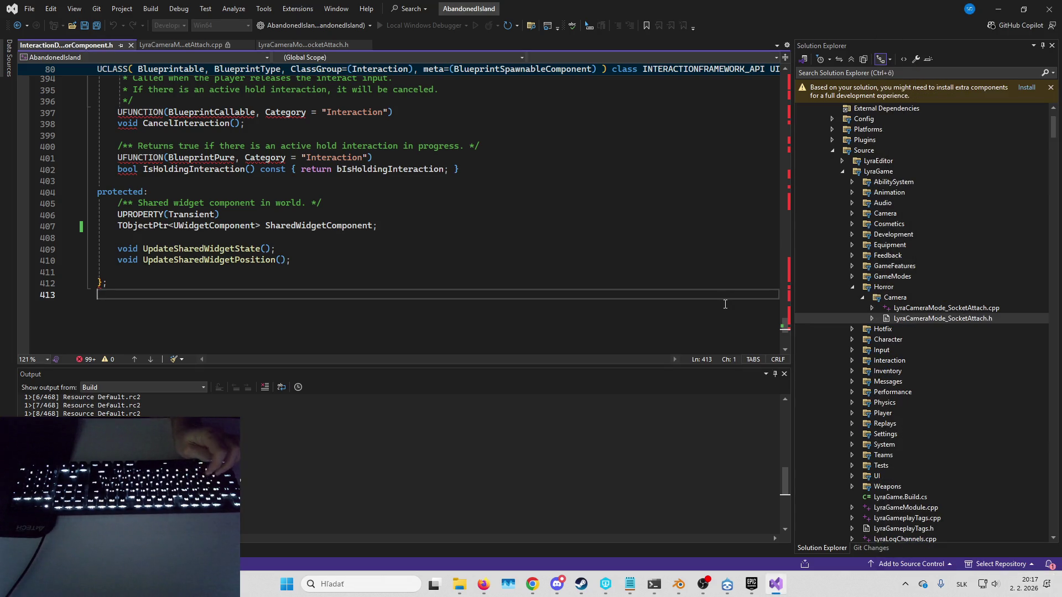
pyautogui.press('super+shift+s')
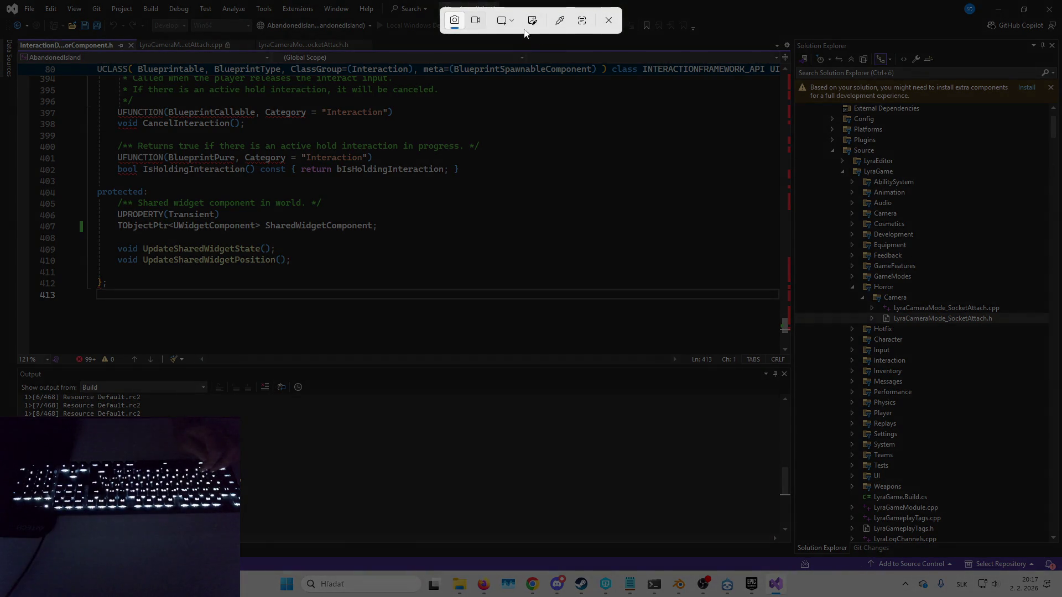
pyautogui.click(512, 20)
pyautogui.click(527, 50)
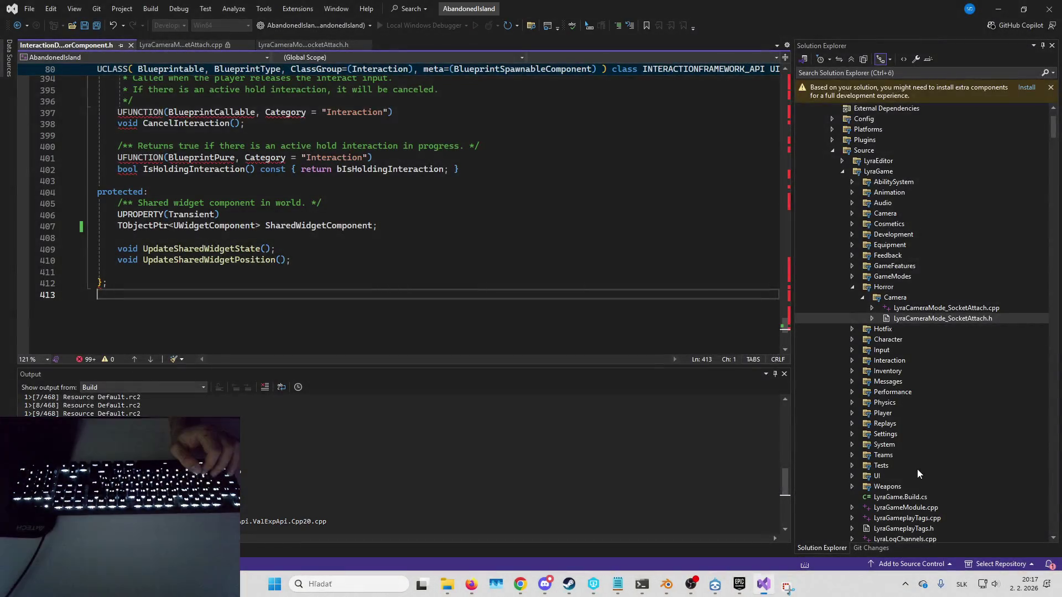
pyautogui.click(978, 513)
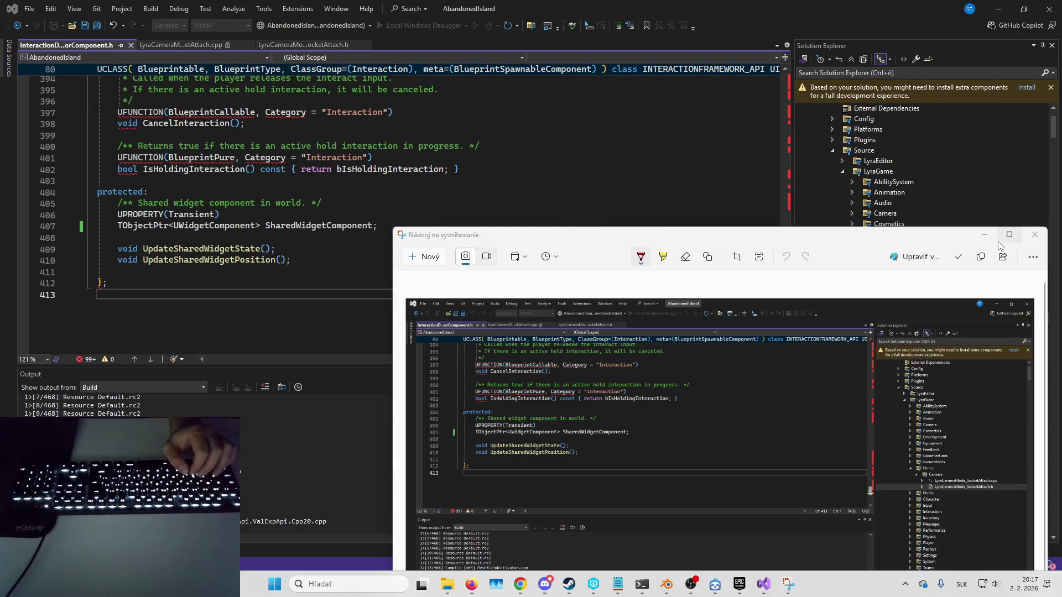
pyautogui.click(1033, 257)
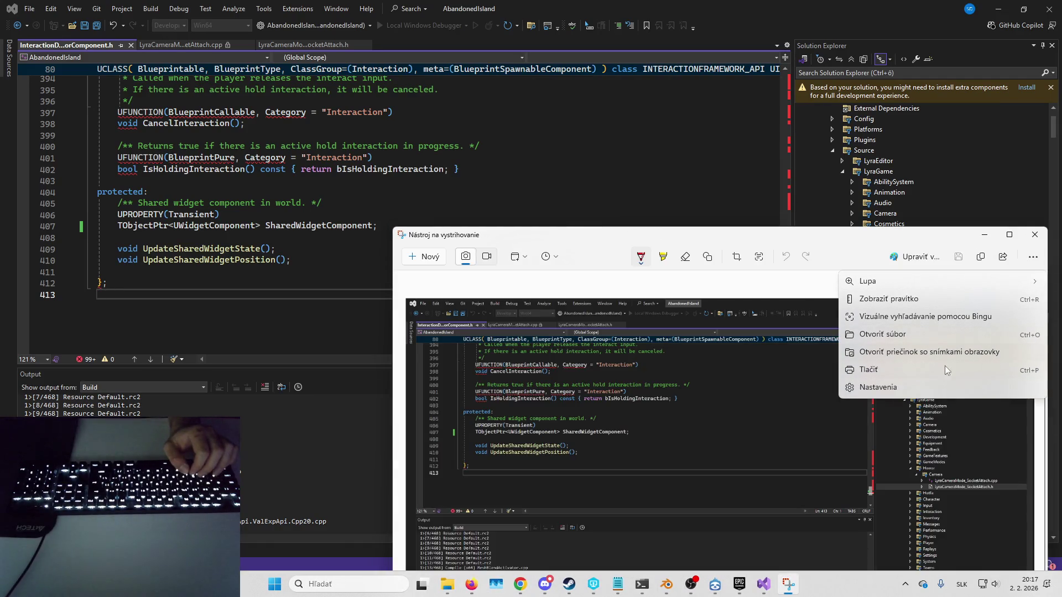
pyautogui.click(928, 353)
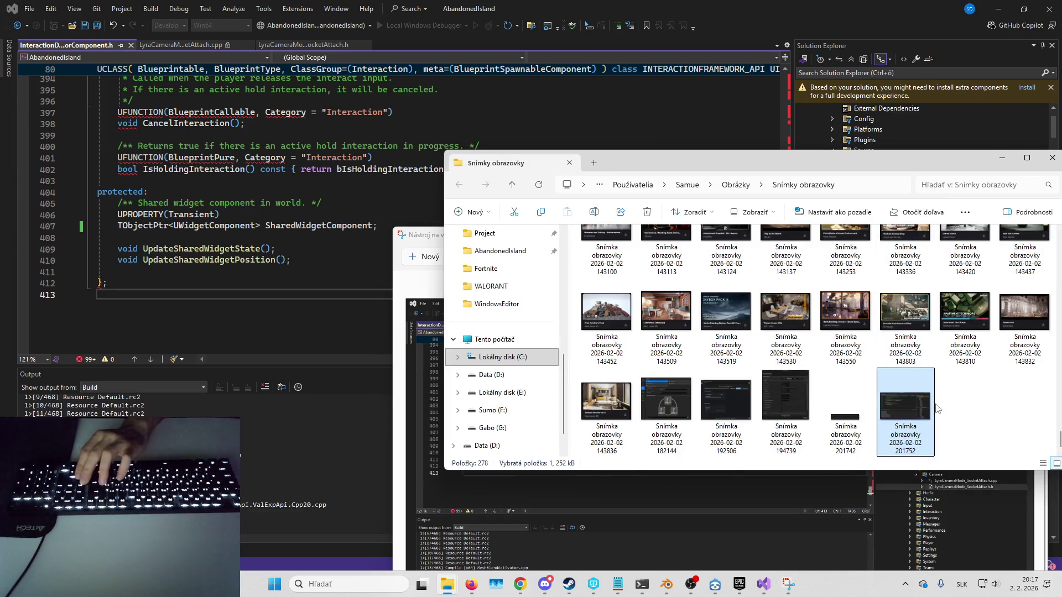
# Step: Close the screenshot viewer and delete the 201742 screenshot
pyautogui.click(432, 244)
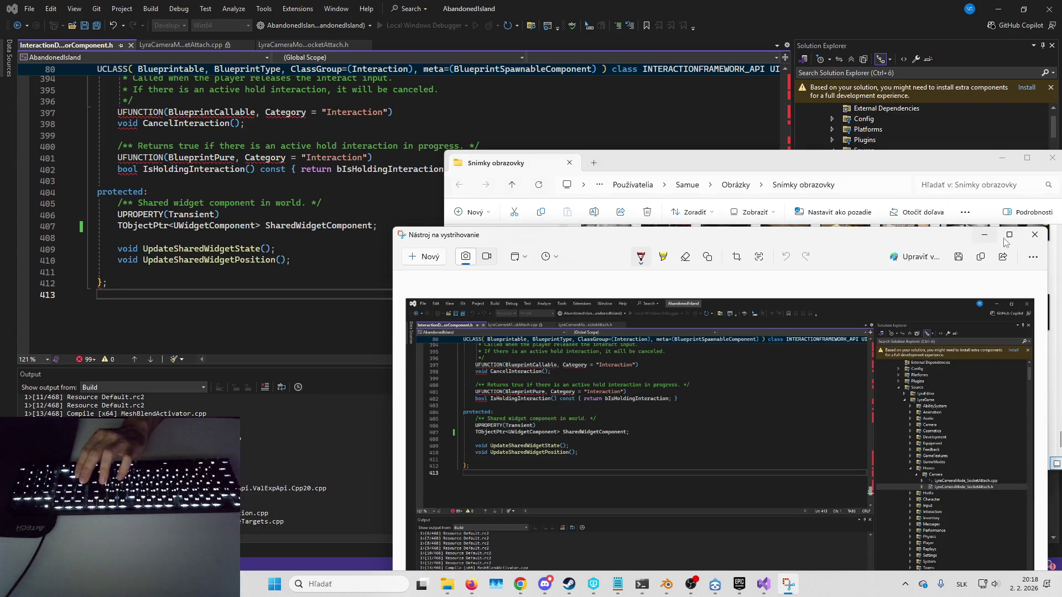
pyautogui.click(1035, 237)
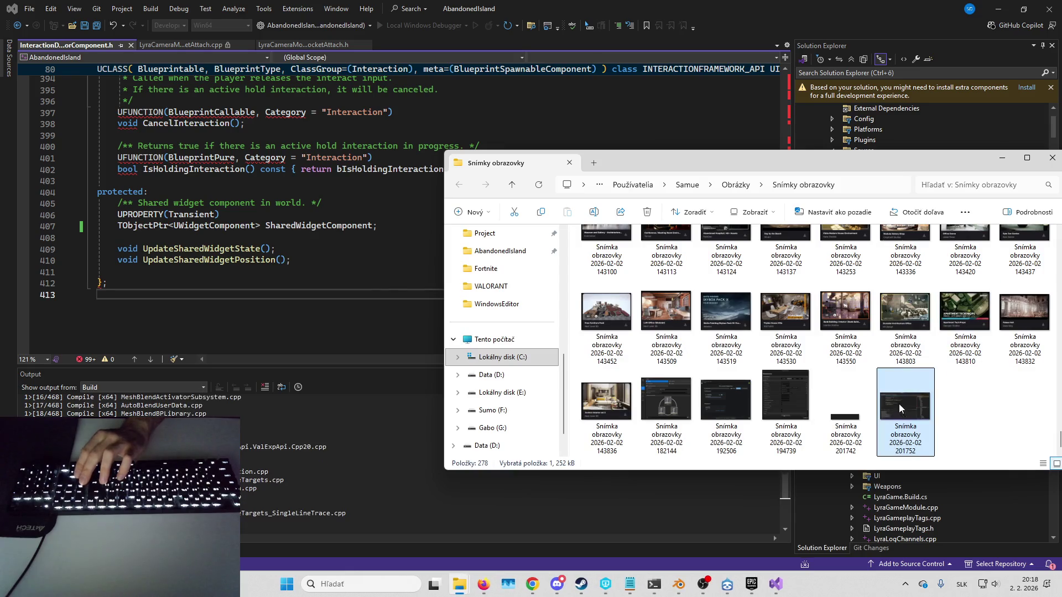
pyautogui.click(850, 413)
pyautogui.press('Delete')
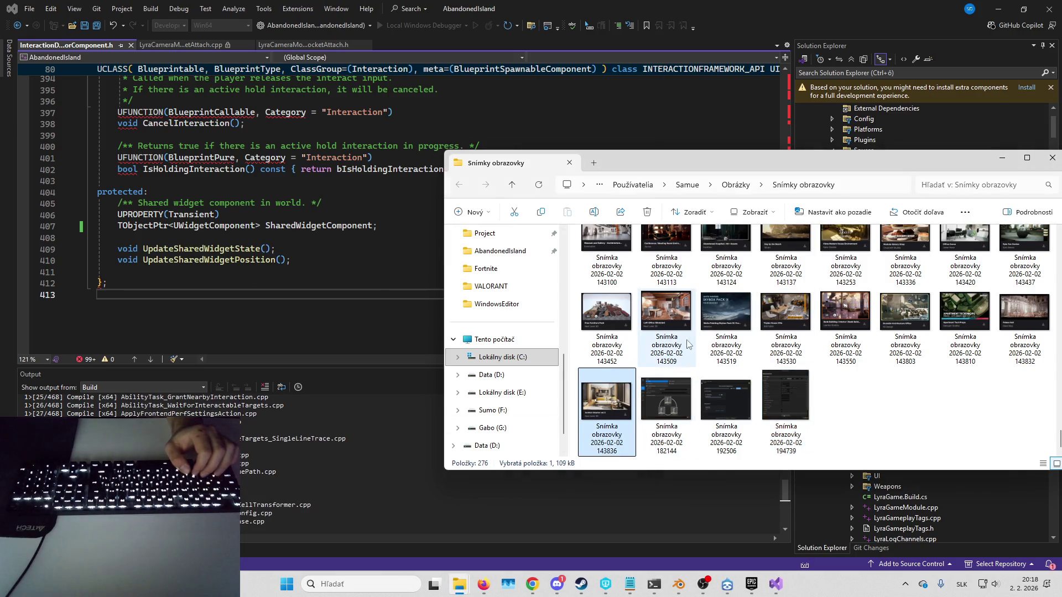
# Step: Select screenshots further up the folder, then minimise the Screenshots window
pyautogui.scroll(2, 703, 348)
pyautogui.click(703, 348)
pyautogui.scroll(2, 704, 349)
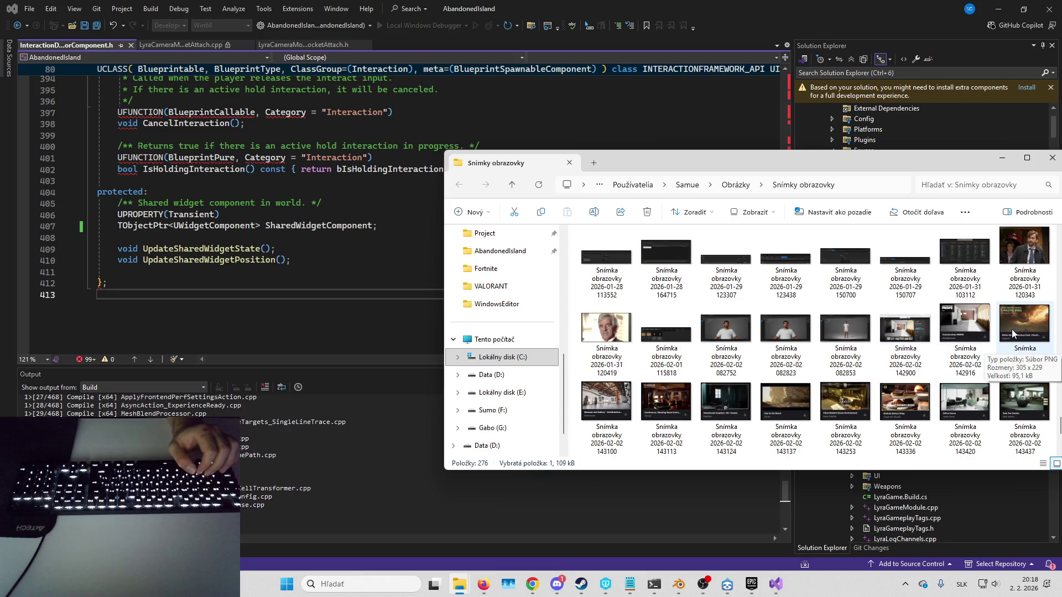
pyautogui.keyDown('shift'); pyautogui.click(967, 330); pyautogui.keyUp('shift')
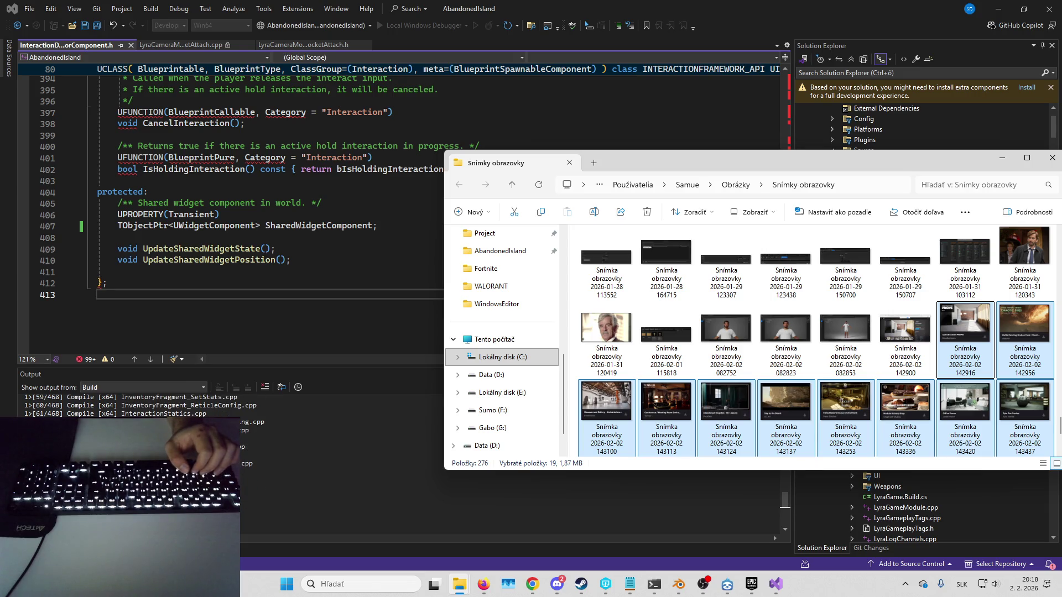
pyautogui.hotkey('alt', 'Tab')
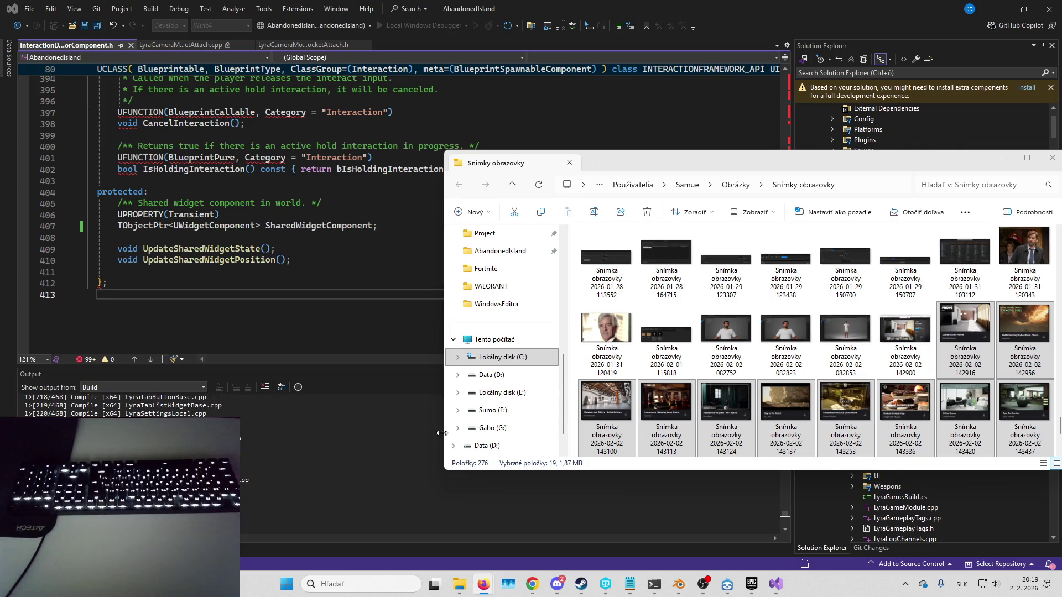
pyautogui.click(962, 379)
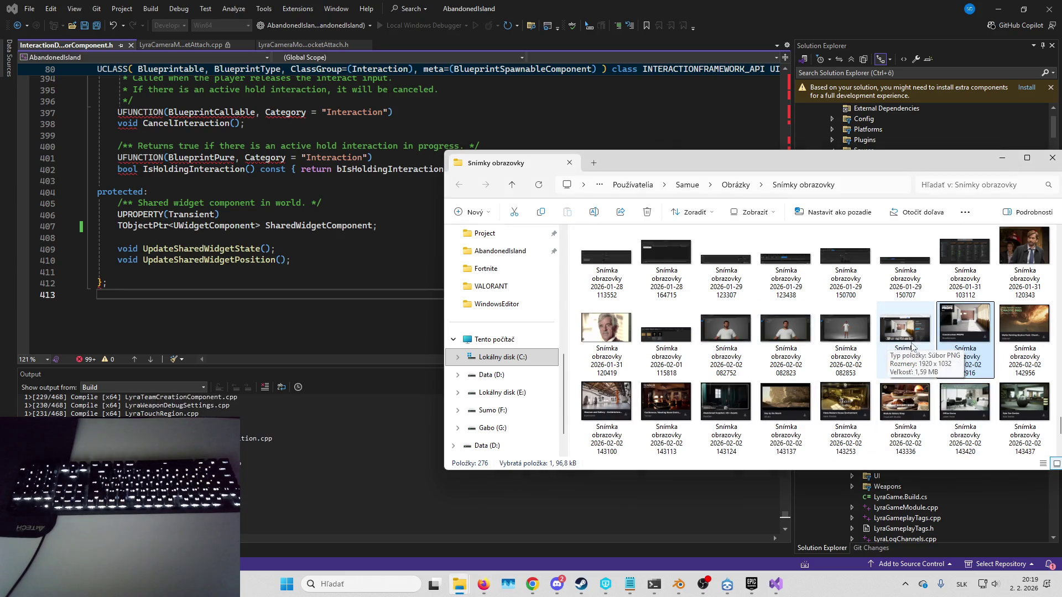
pyautogui.scroll(-3, 913, 357)
pyautogui.click(1002, 158)
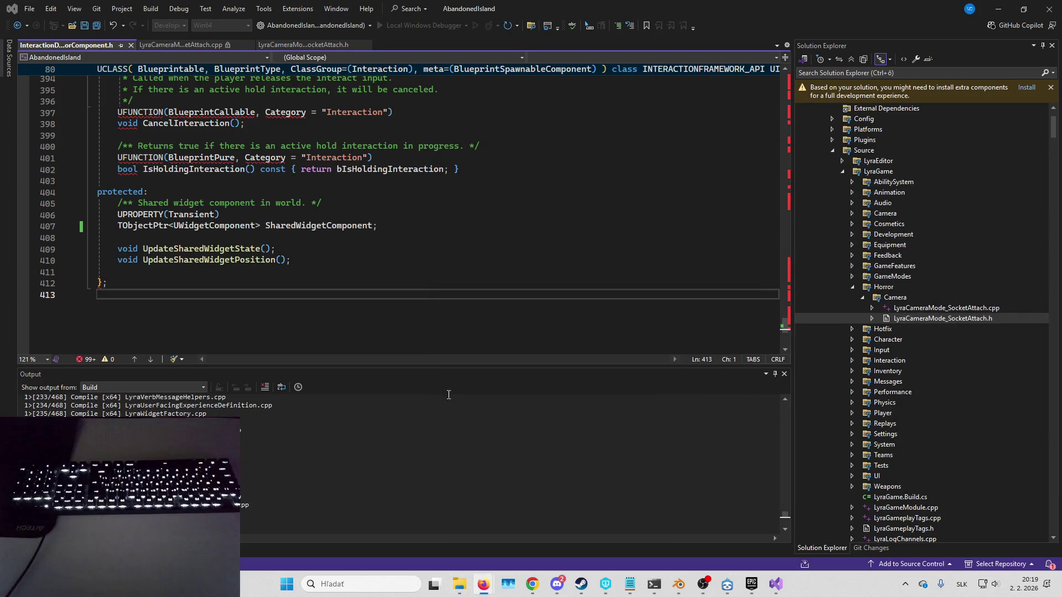
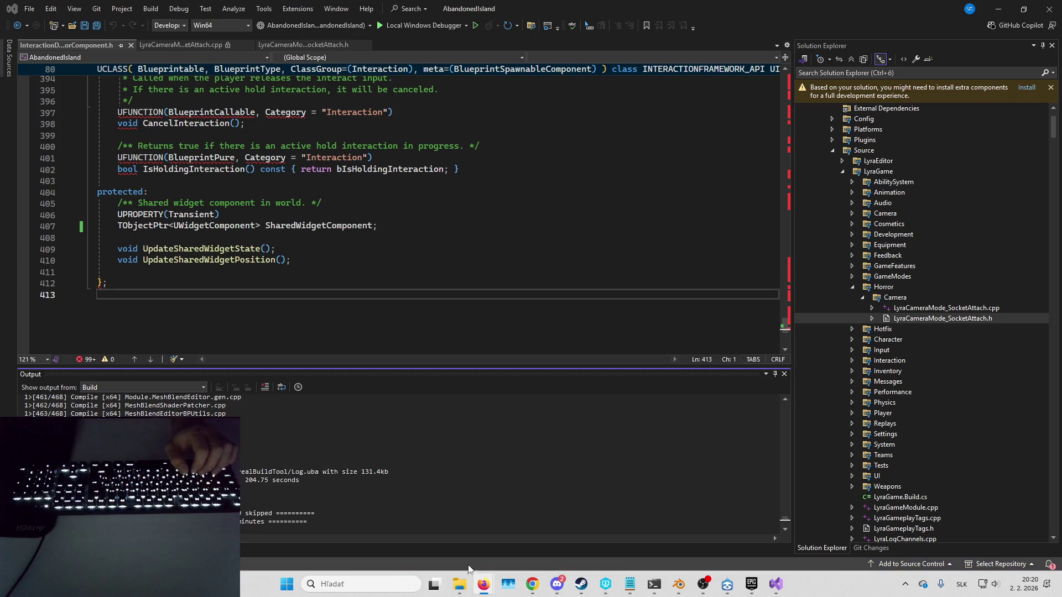
# Step: Launch the AbandonedIsland .uproject from its project folder in File Explorer
pyautogui.moveTo(459, 584)
pyautogui.click(332, 520)
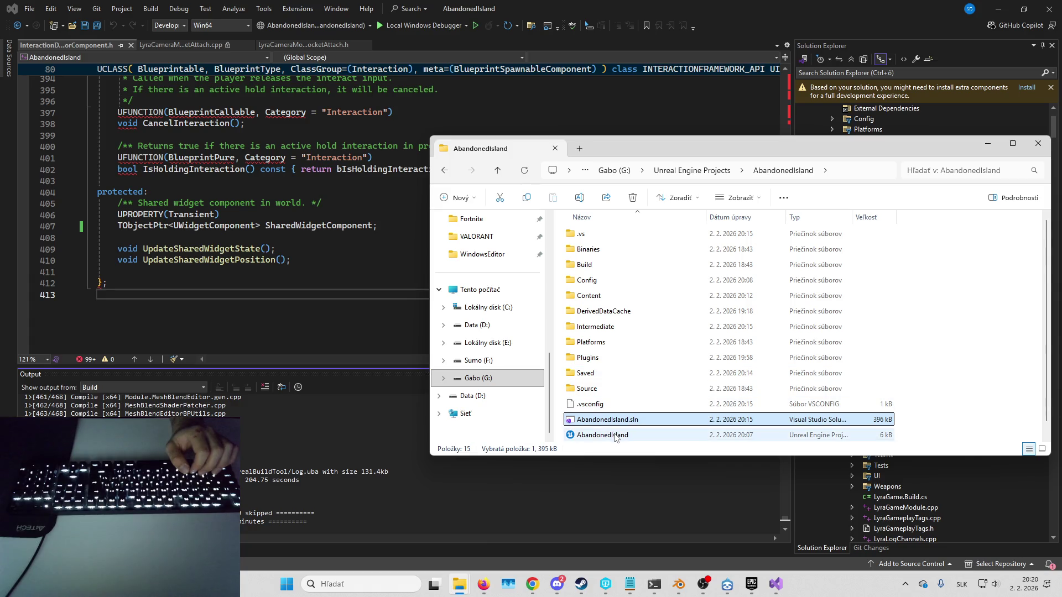
pyautogui.doubleClick(615, 436)
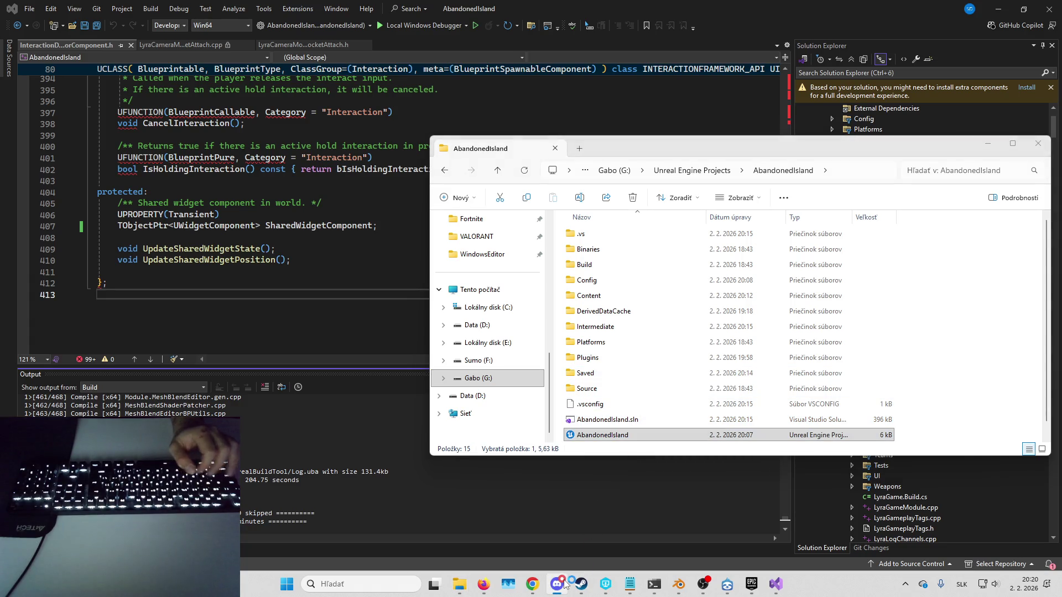
pyautogui.moveTo(565, 585)
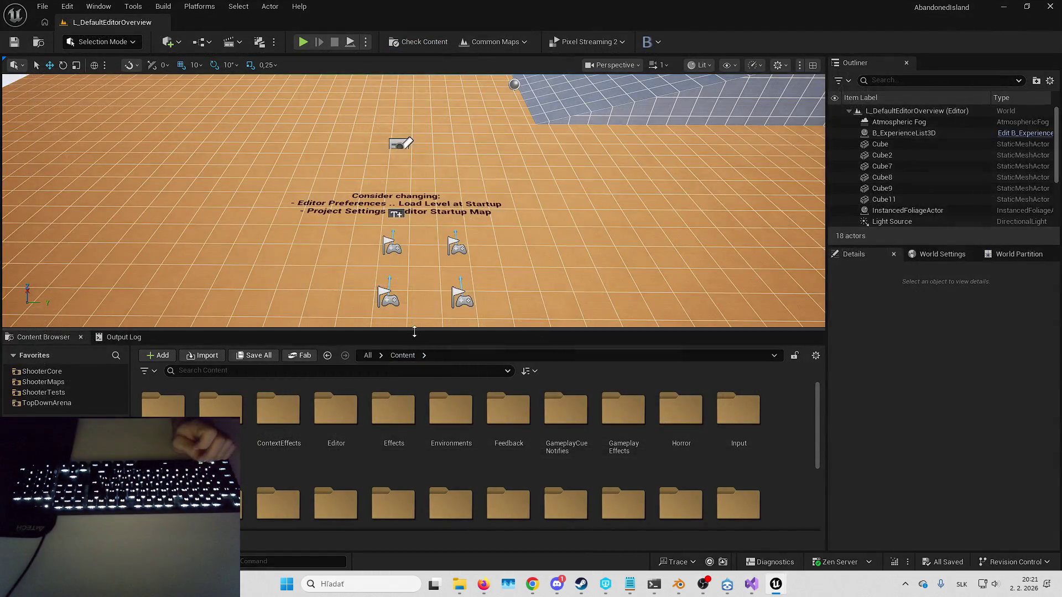
# Step: Browse All > Plugins > HorrorCore > Blueprints in the Content Browser, then return to All
pyautogui.click(368, 355)
pyautogui.click(336, 421)
pyautogui.doubleClick(336, 421)
pyautogui.click(425, 427)
pyautogui.doubleClick(508, 413)
pyautogui.rightClick(309, 497)
pyautogui.click(163, 409)
pyautogui.doubleClick(163, 409)
pyautogui.rightClick(327, 508)
pyautogui.click(285, 468)
pyautogui.click(368, 355)
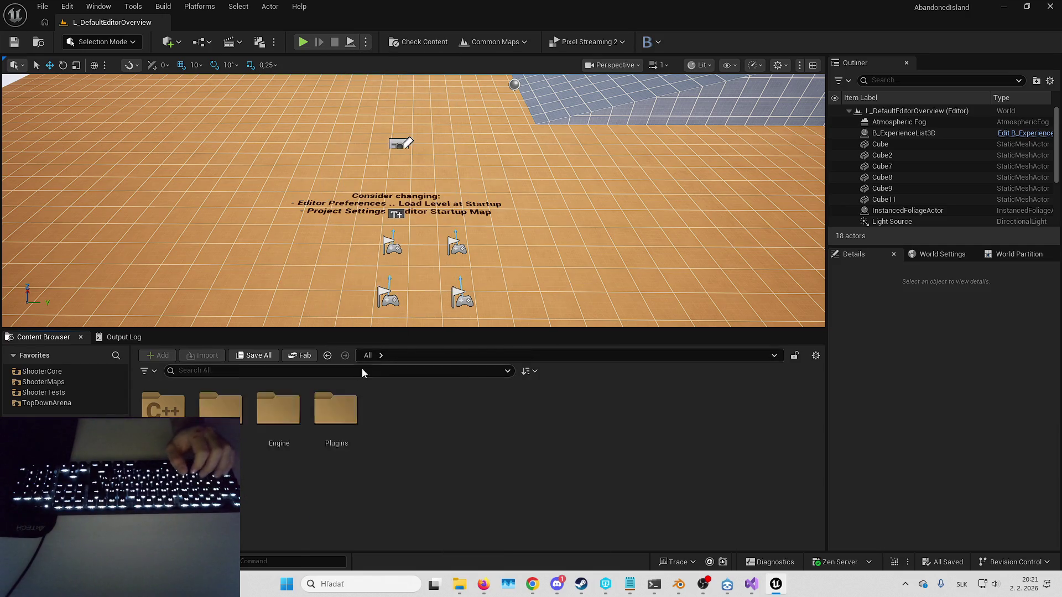
# Step: Locate the Cameras folder in Content by searching for 'CM_'
pyautogui.doubleClick(221, 409)
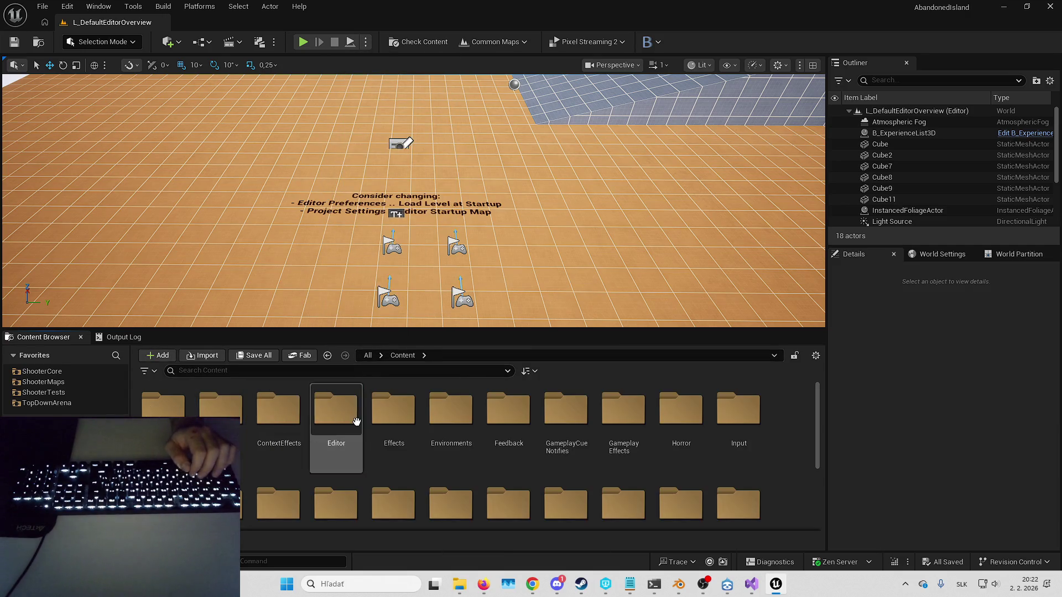
pyautogui.click(381, 374)
pyautogui.write('CM_')
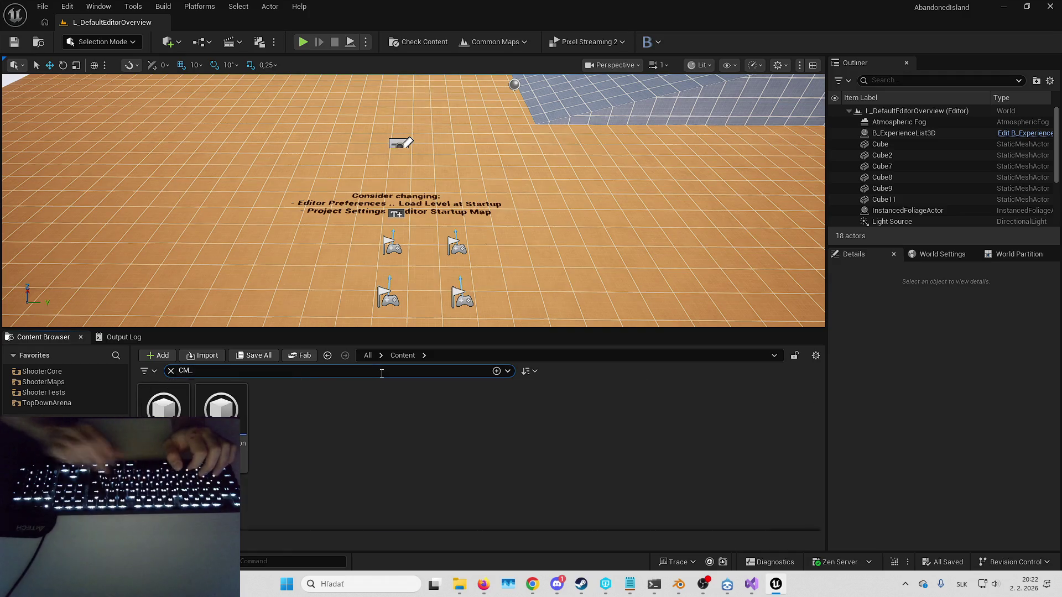
pyautogui.hotkey('ctrl', 'b')
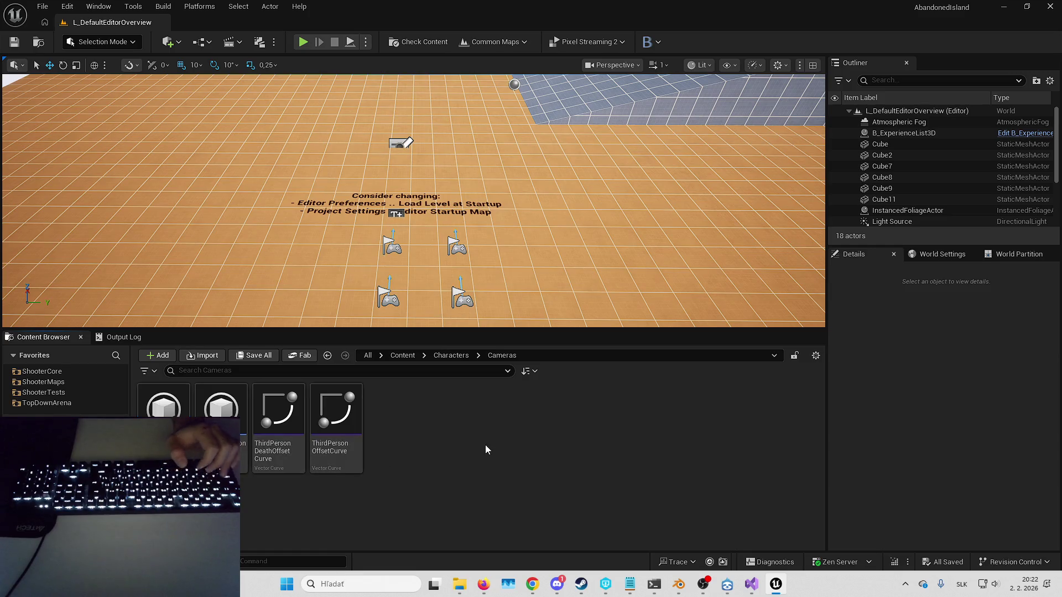
# Step: Create a Blueprint class CM_FirstPerson based on LyraCameraMode_SocketAttach in Cameras
pyautogui.rightClick(484, 448)
pyautogui.click(539, 251)
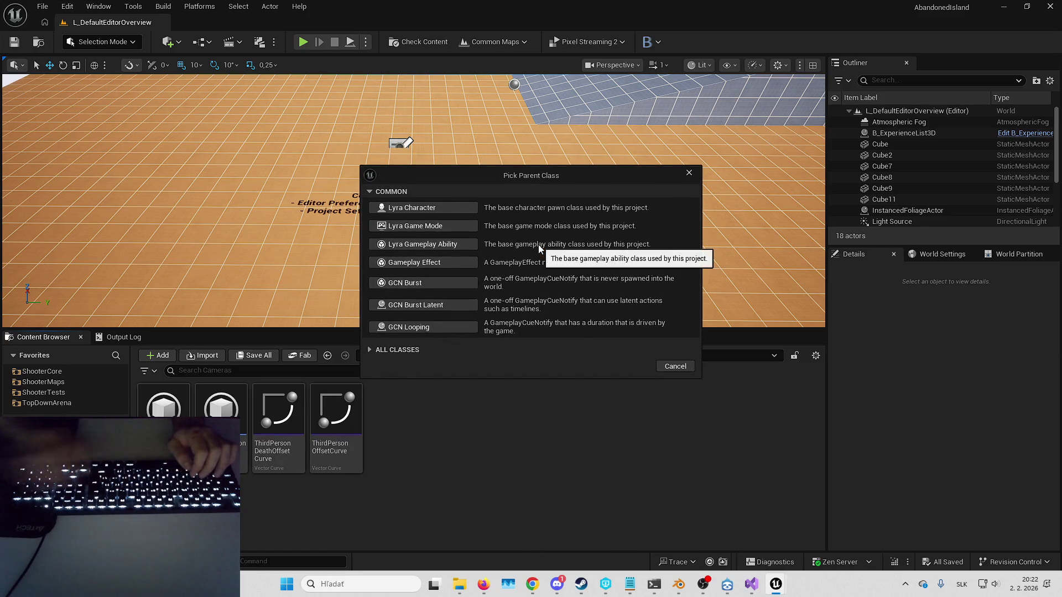
pyautogui.click(410, 349)
pyautogui.write('lyra')
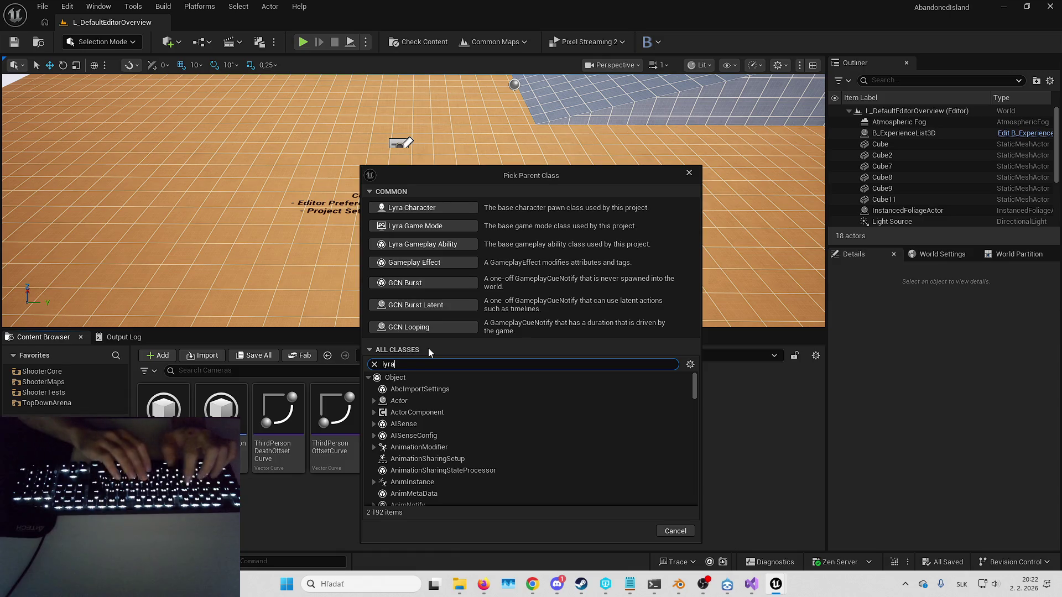
pyautogui.write(' camera mode')
pyautogui.click(473, 412)
pyautogui.click(632, 456)
pyautogui.write('CM_F')
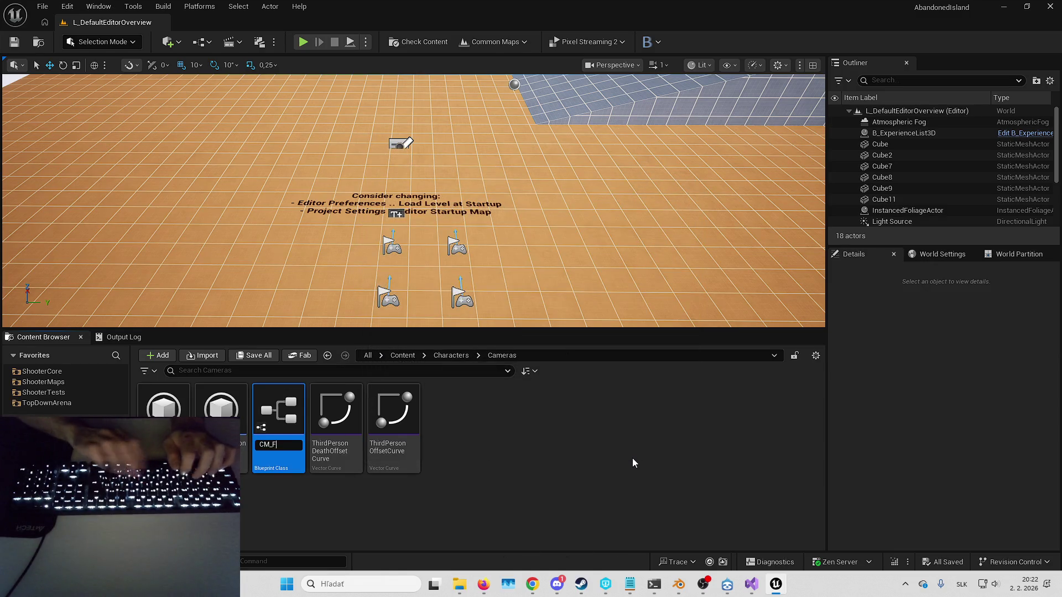
pyautogui.write('irstPerson')
pyautogui.press('Return')
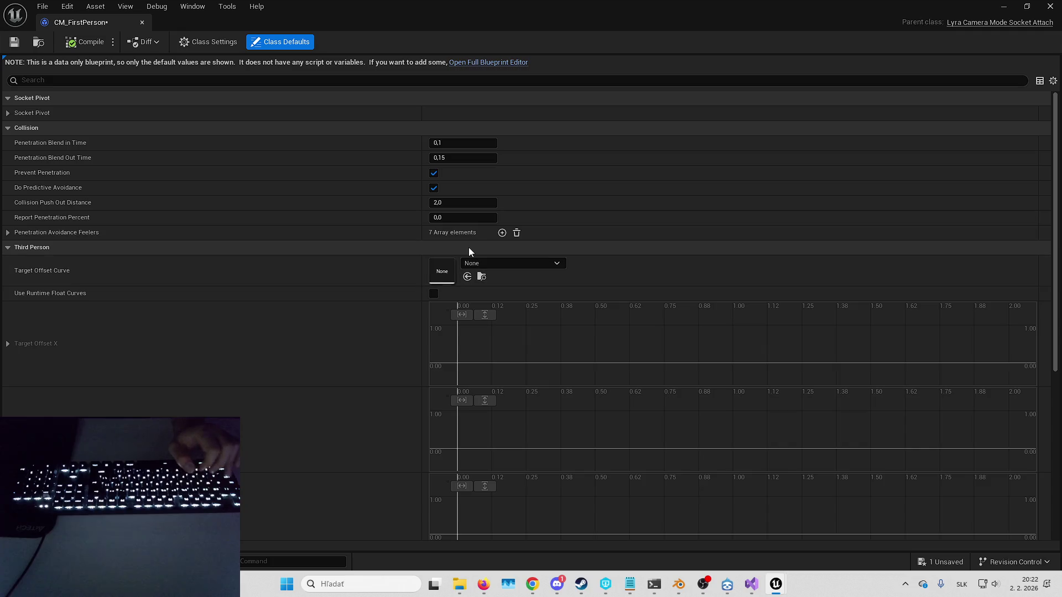
# Step: Set Socket Name 'head', mesh tag 'MainMesh', enable Apply Lyra Crouch Offset, and save
pyautogui.click(68, 113)
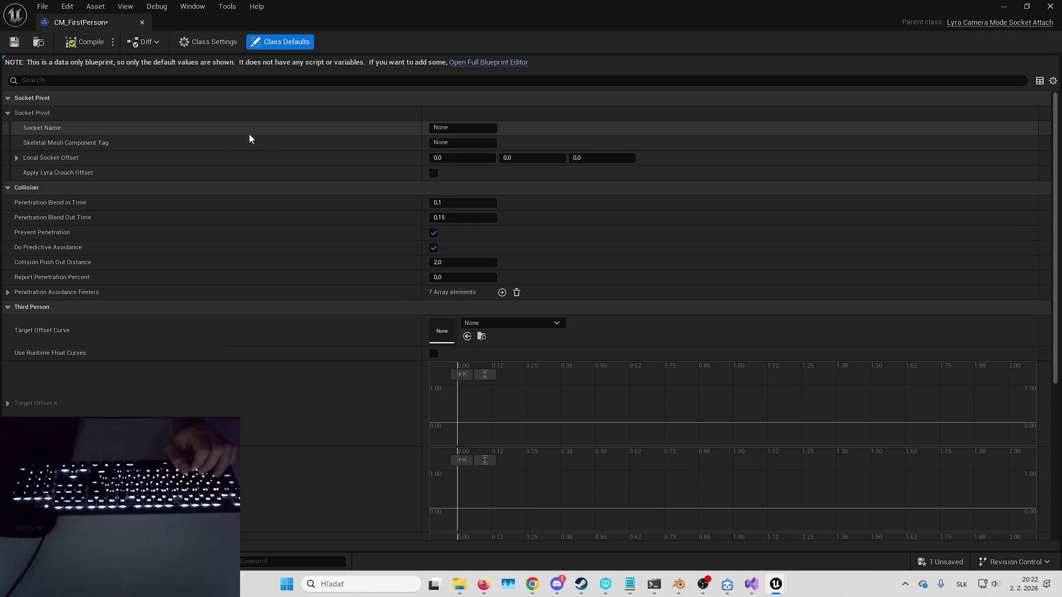
pyautogui.write('head')
pyautogui.press('Return')
pyautogui.click(455, 143)
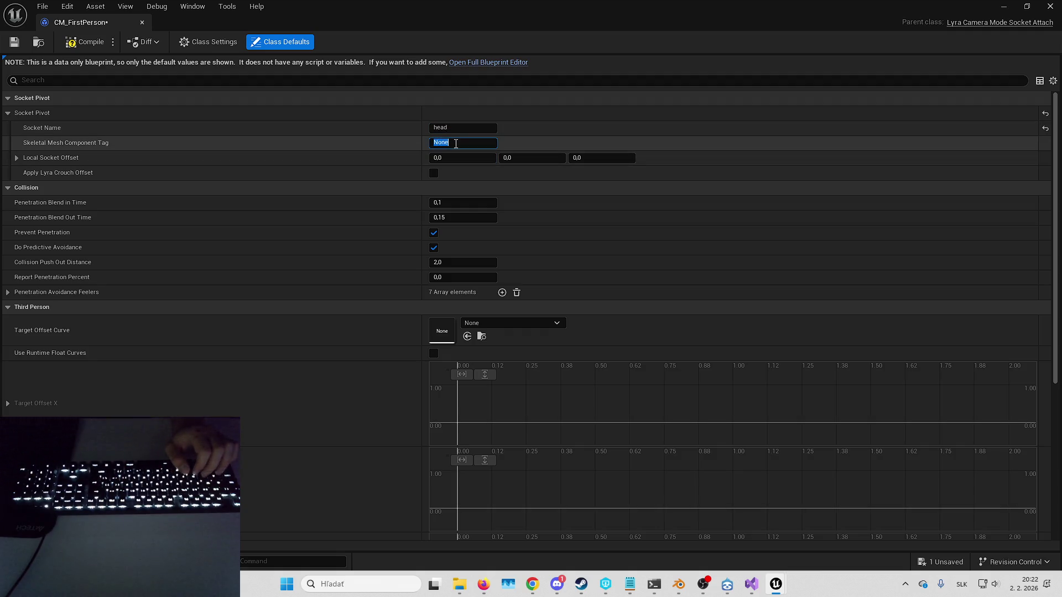
pyautogui.write('MainMesh')
pyautogui.press('Return')
pyautogui.click(434, 173)
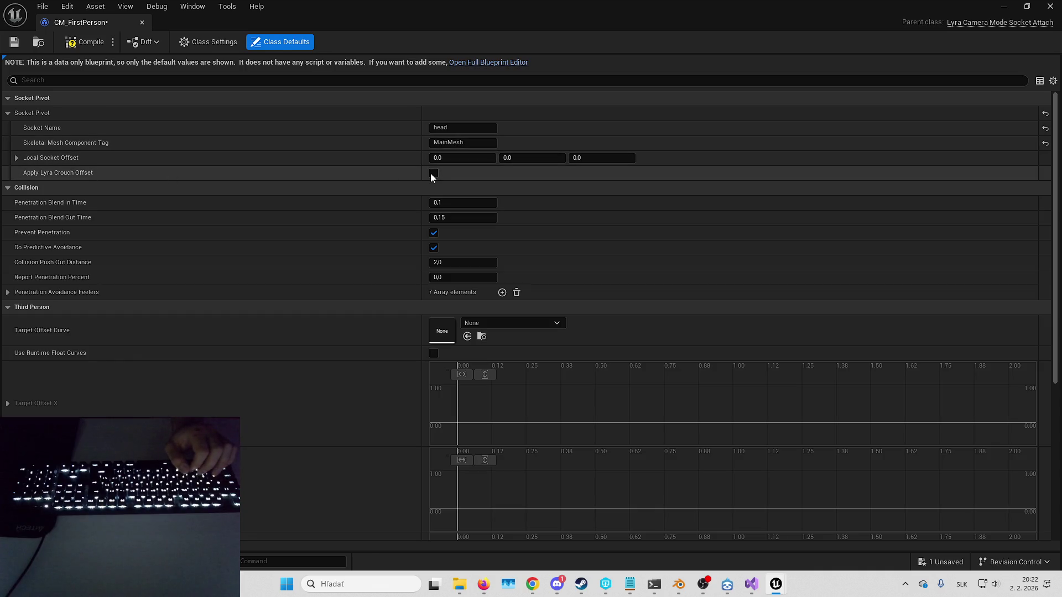
pyautogui.click(12, 44)
pyautogui.hotkey('alt', 'F4')
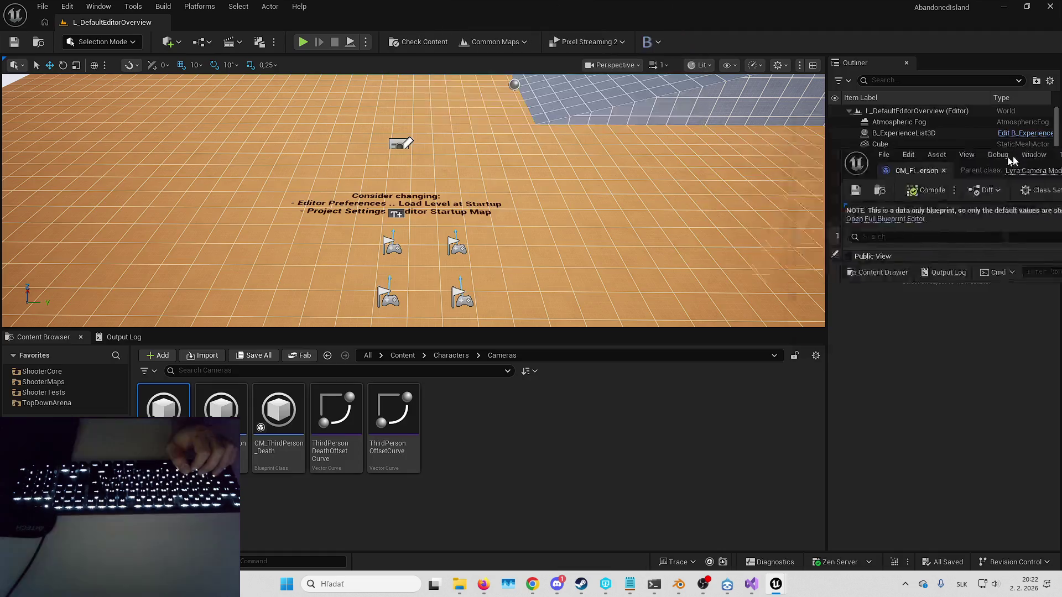
# Step: Open B_HorrorCharacterBase from Plugins > HorrorCore > Blueprints > Character
pyautogui.click(367, 356)
pyautogui.doubleClick(336, 409)
pyautogui.doubleClick(510, 409)
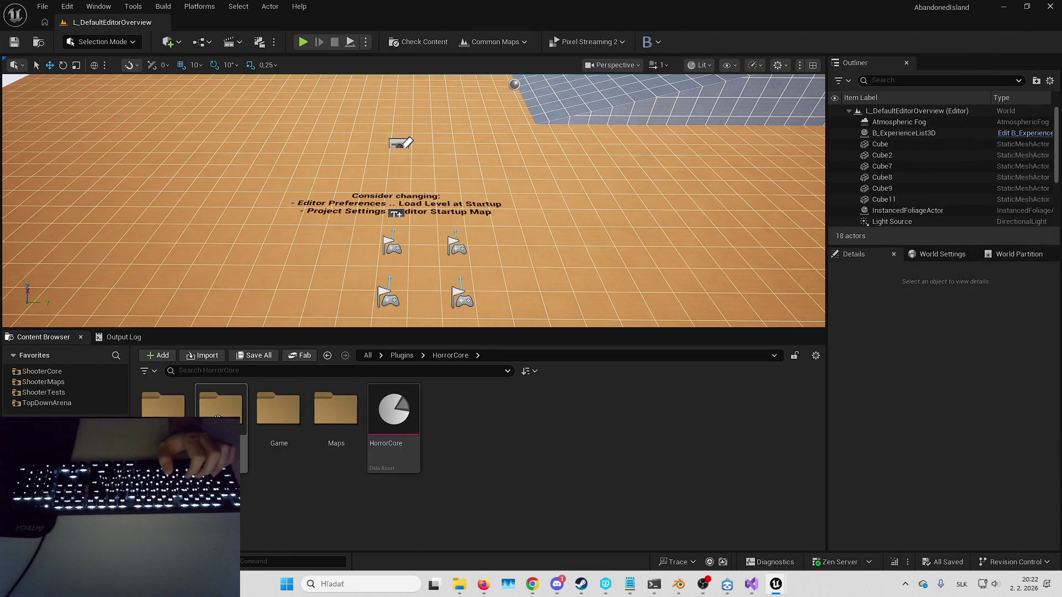
pyautogui.doubleClick(221, 409)
pyautogui.doubleClick(178, 412)
pyautogui.doubleClick(164, 401)
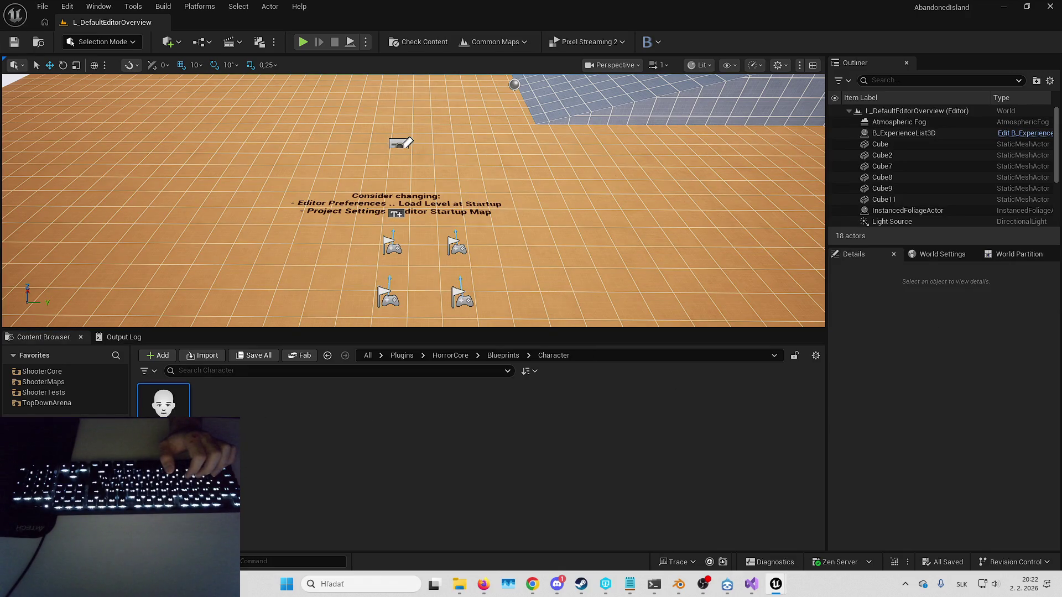
# Step: Inspect BP_MHCH_Placeholder in Content's MetaHumans/MHCH_Placeholder folder, then close it
pyautogui.click(367, 355)
pyautogui.doubleClick(221, 410)
pyautogui.write('metah')
pyautogui.doubleClick(327, 423)
pyautogui.doubleClick(220, 409)
pyautogui.click(276, 428)
pyautogui.doubleClick(275, 427)
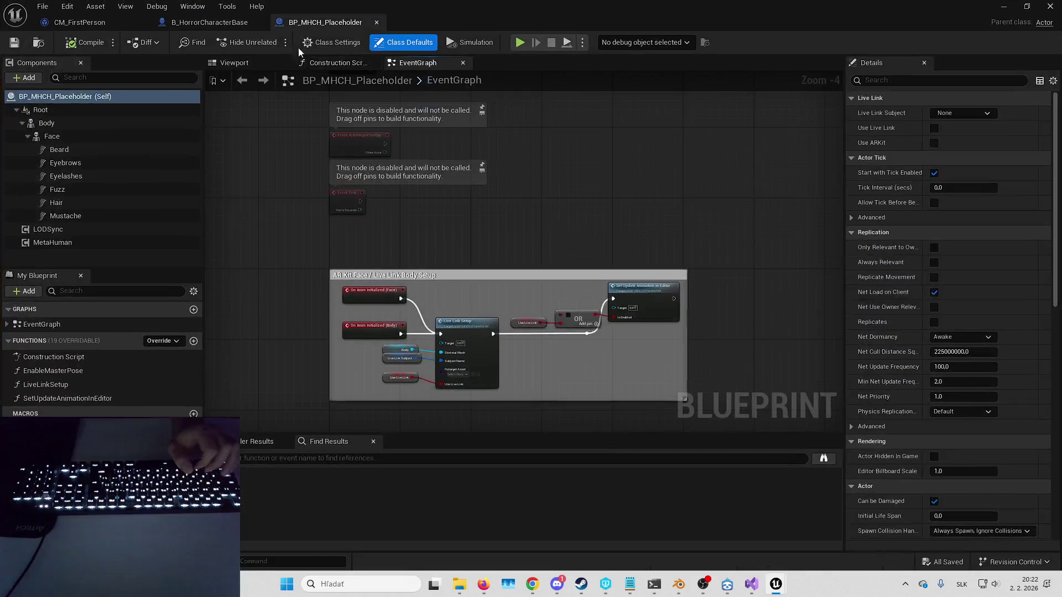
pyautogui.click(377, 22)
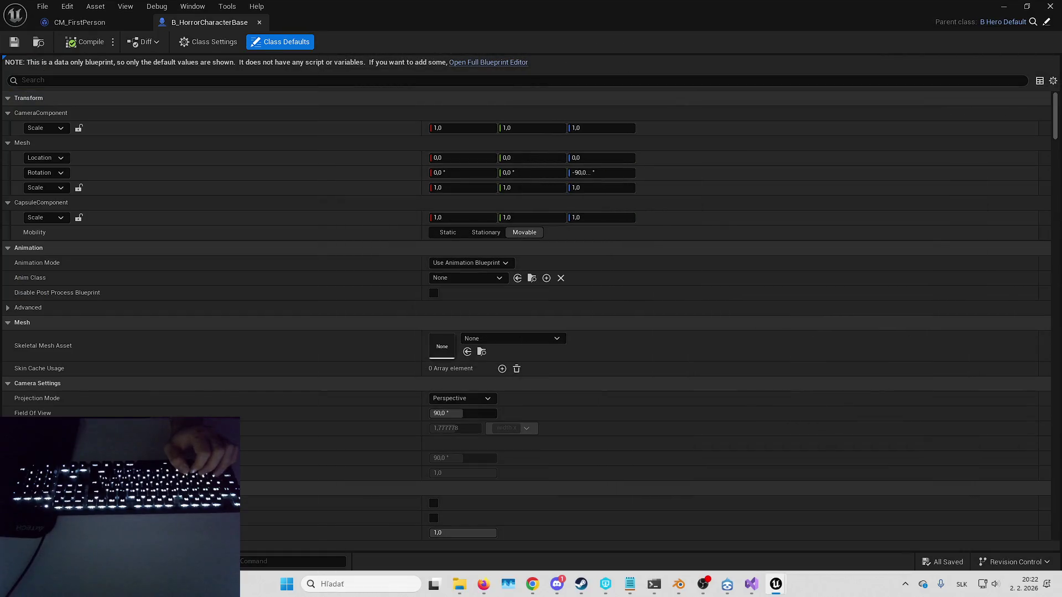
# Step: Add a skeletal mesh component named MainMesh to B_HorrorCharacterBase
pyautogui.click(474, 72)
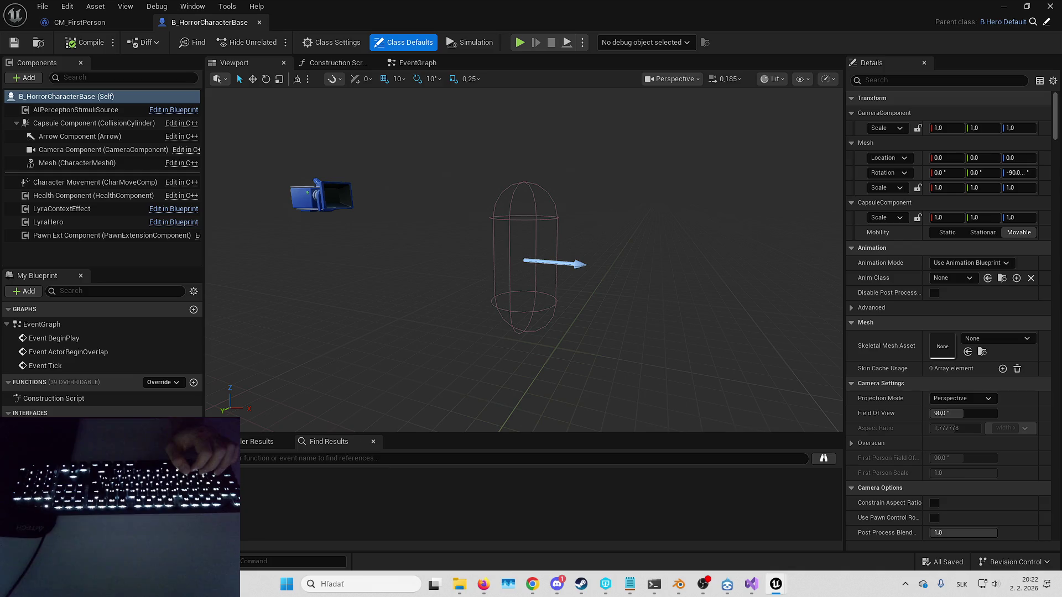
pyautogui.click(25, 77)
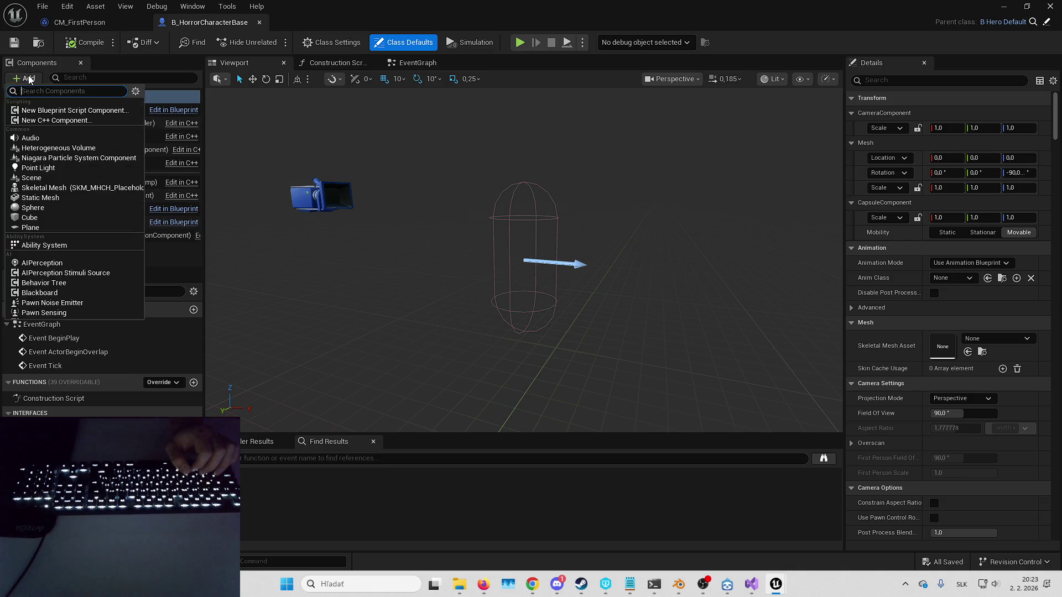
pyautogui.click(101, 190)
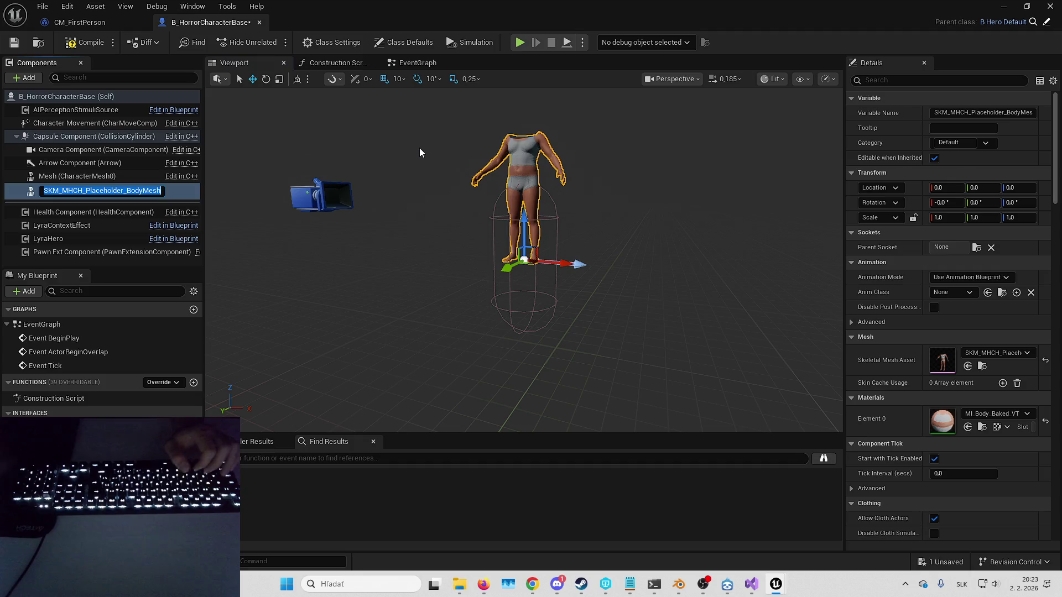
pyautogui.write('MainMesh')
pyautogui.press('Return')
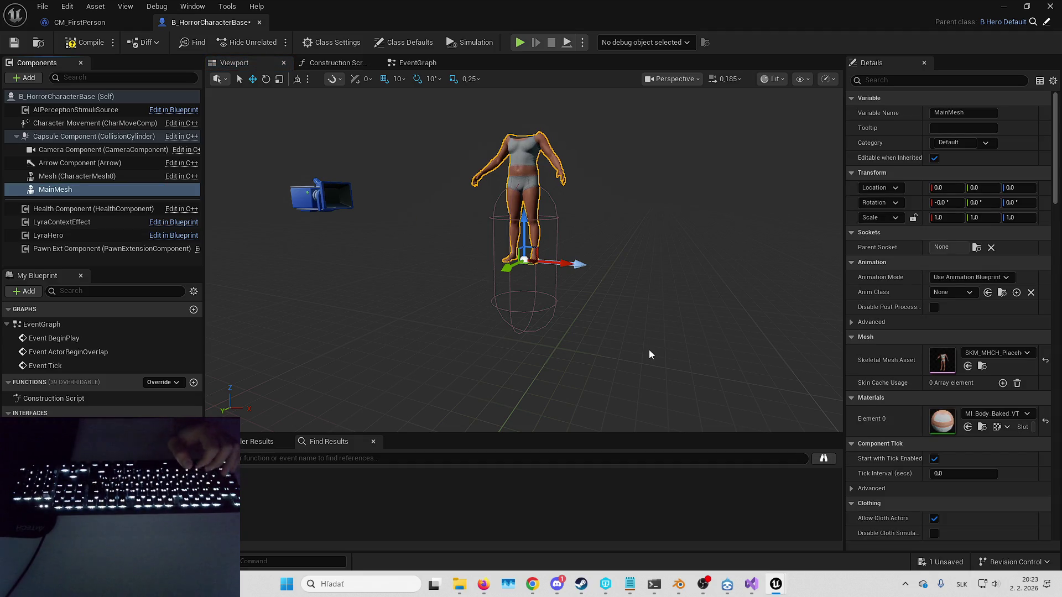
# Step: Offset MainMesh to Z -88 with a -90 degree rotation and save
pyautogui.click(1019, 187)
pyautogui.write('-88')
pyautogui.press('Tab')
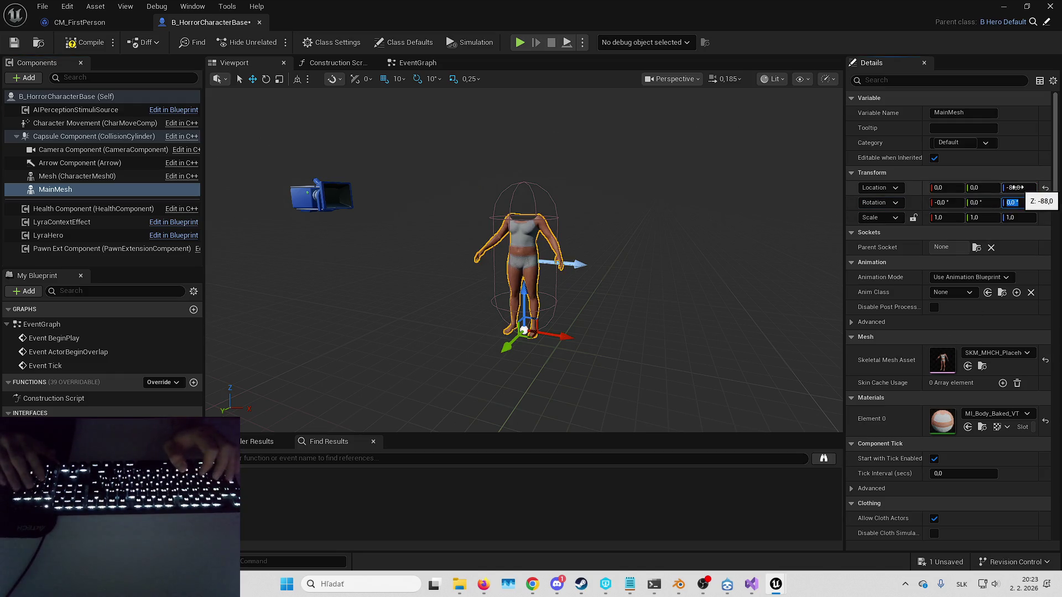
pyautogui.press('Return')
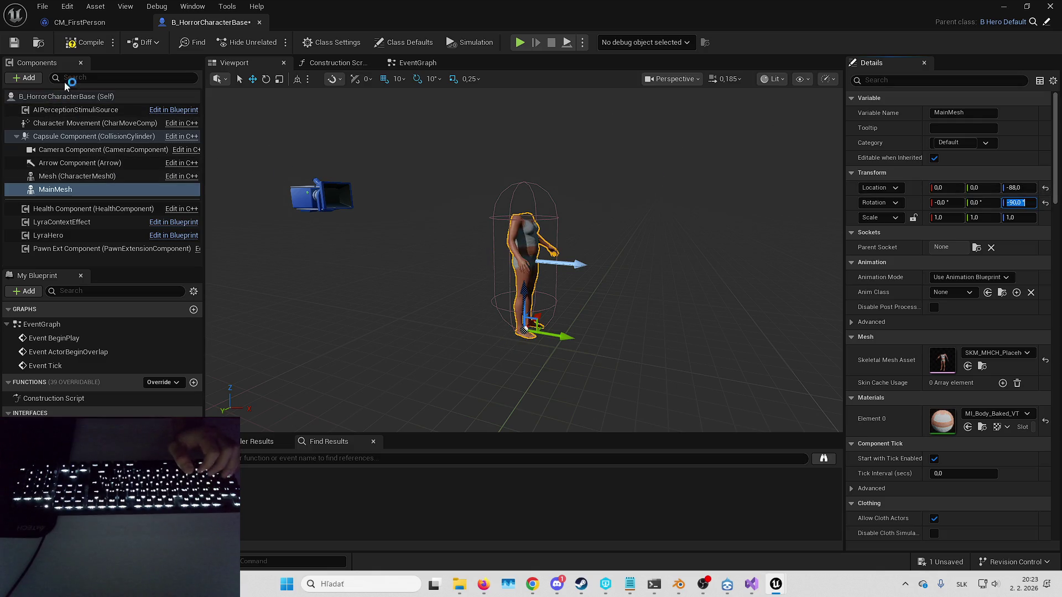
pyautogui.scroll(6, 290, 299)
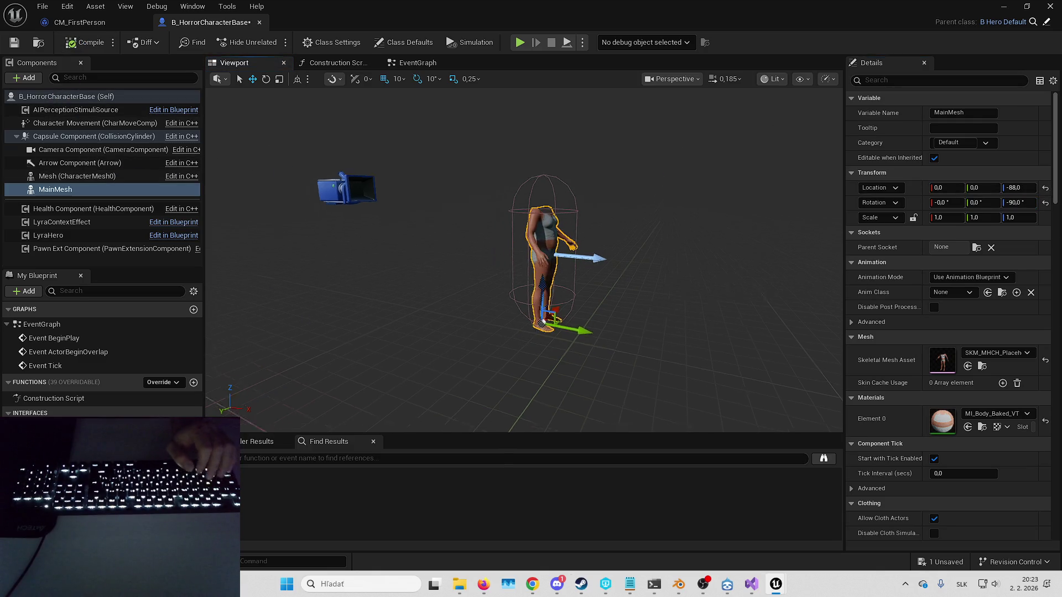
pyautogui.scroll(-4, 442, 277)
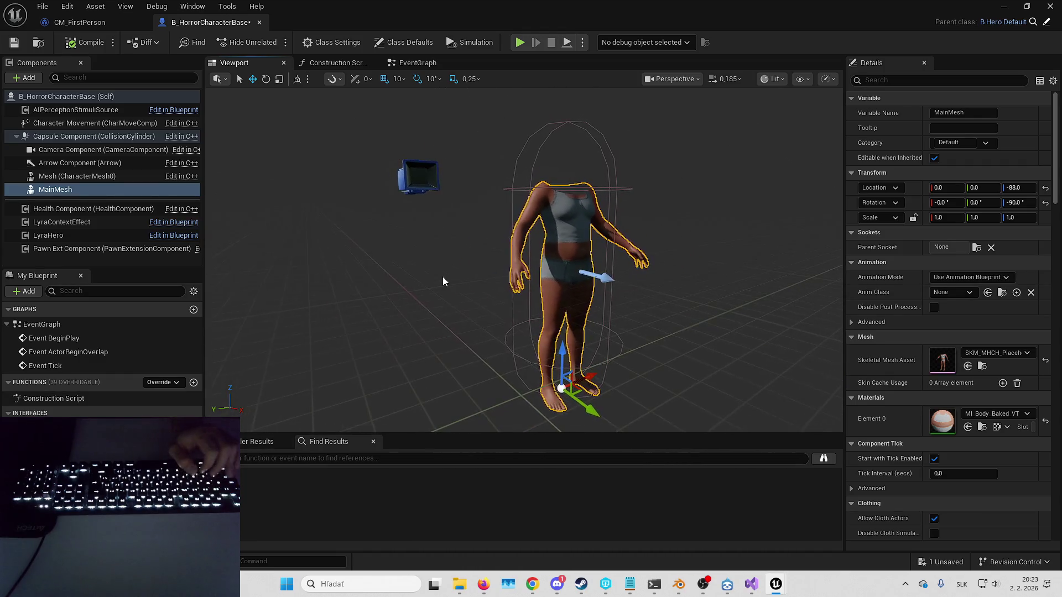
pyautogui.hotkey('ctrl', 's')
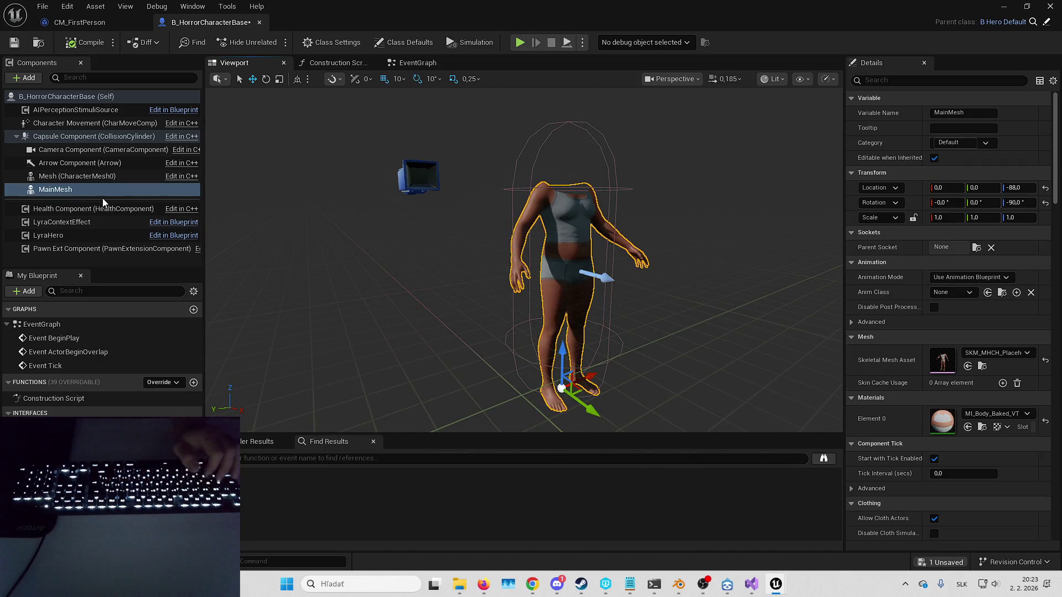
# Step: Attach MainMesh under the camera component and save the character blueprint
pyautogui.moveTo(91, 195); pyautogui.dragTo(97, 150)
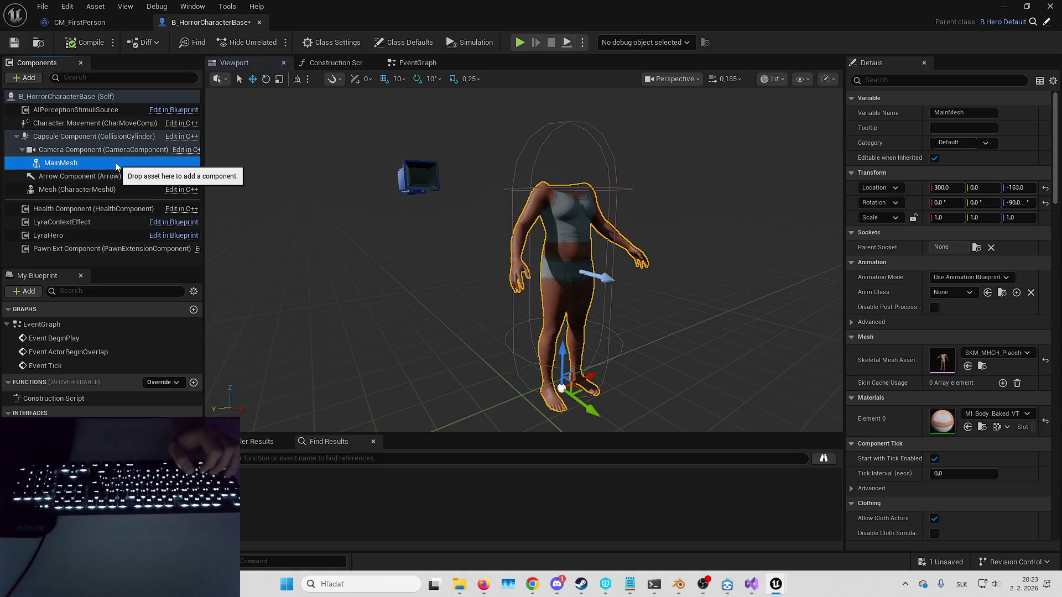
pyautogui.click(13, 46)
pyautogui.click(44, 6)
pyautogui.click(101, 97)
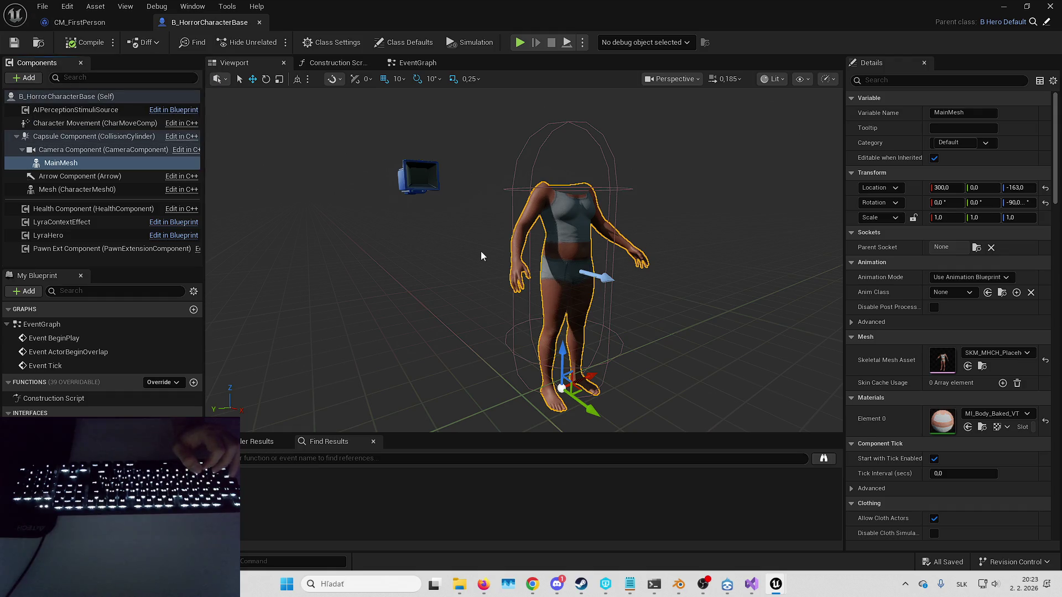
pyautogui.moveTo(496, 247); pyautogui.dragTo(496, 244)
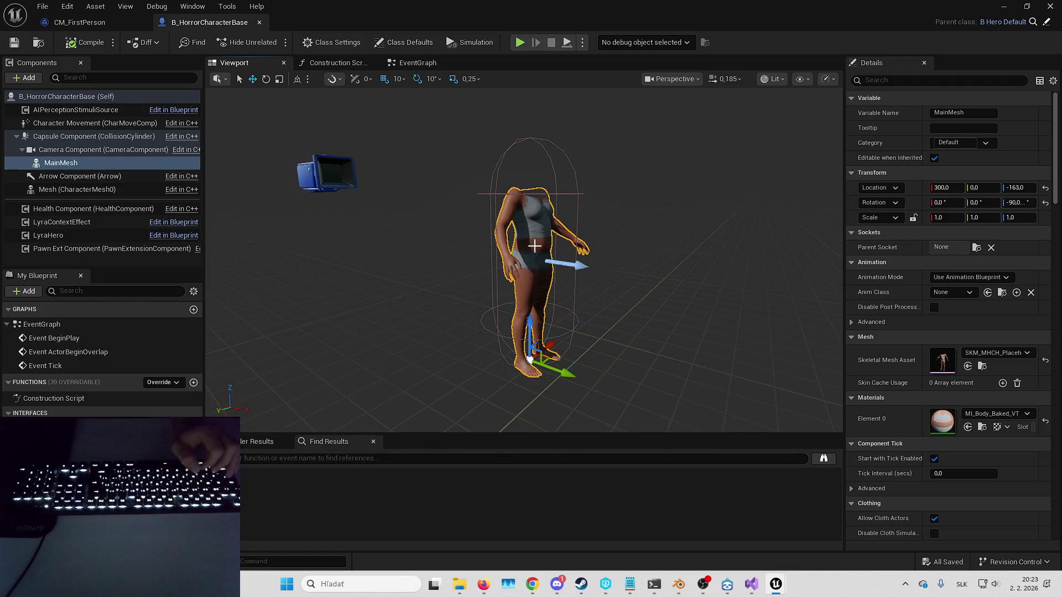
pyautogui.moveTo(540, 248)
pyautogui.mouseDown()
pyautogui.moveTo(496, 215)
pyautogui.moveTo(487, 227)
pyautogui.mouseUp()
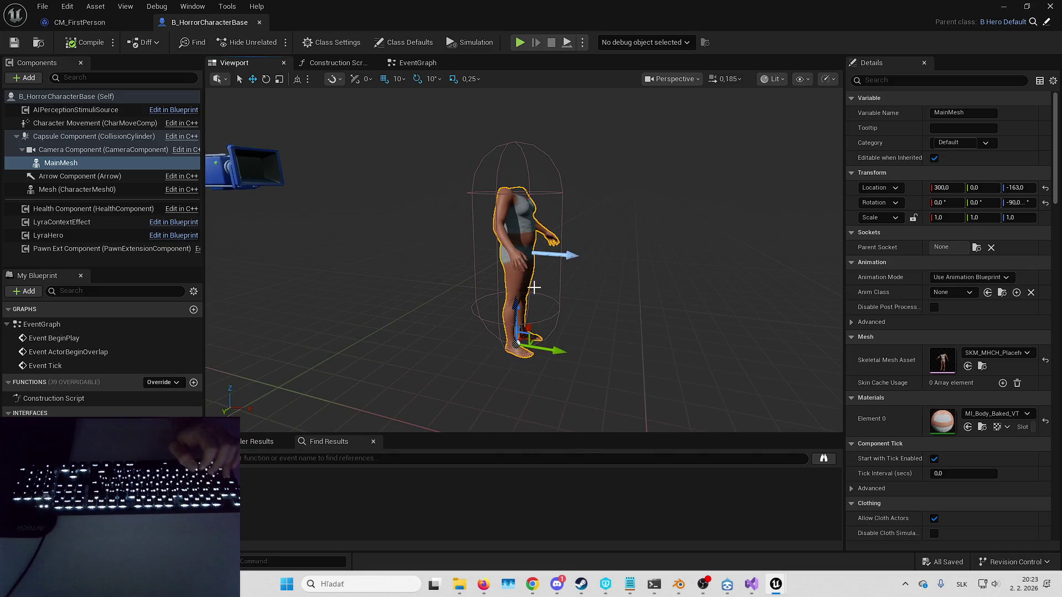
# Step: Add the component tag 'MainMesh' to MainMesh and save the blueprint
pyautogui.click(896, 80)
pyautogui.write('g')
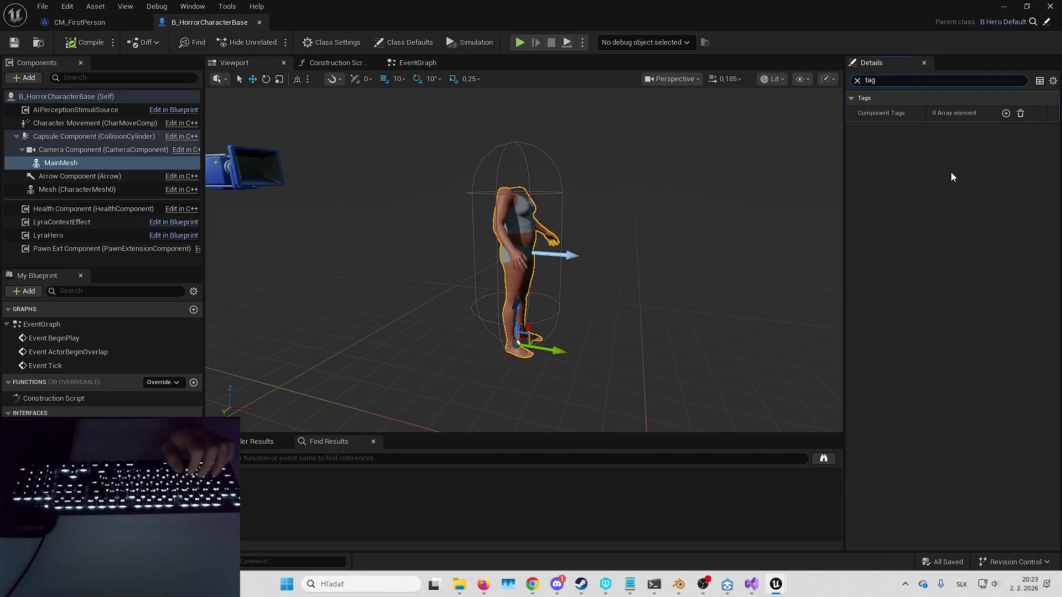
pyautogui.click(1006, 114)
pyautogui.write('MainMe')
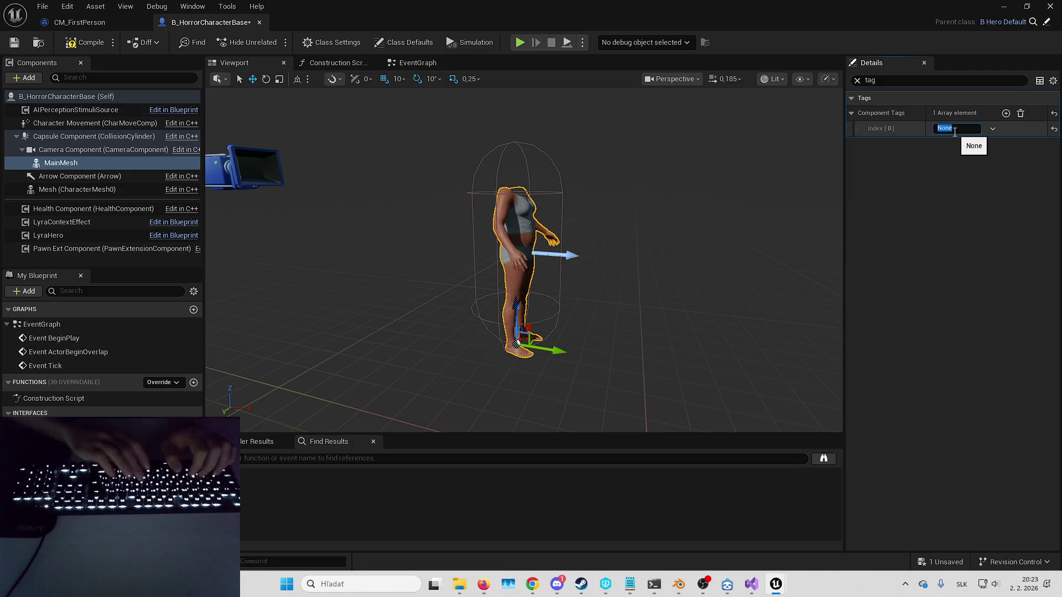
pyautogui.write('sh')
pyautogui.press('Return')
pyautogui.hotkey('ctrl', 's')
pyautogui.click(1002, 6)
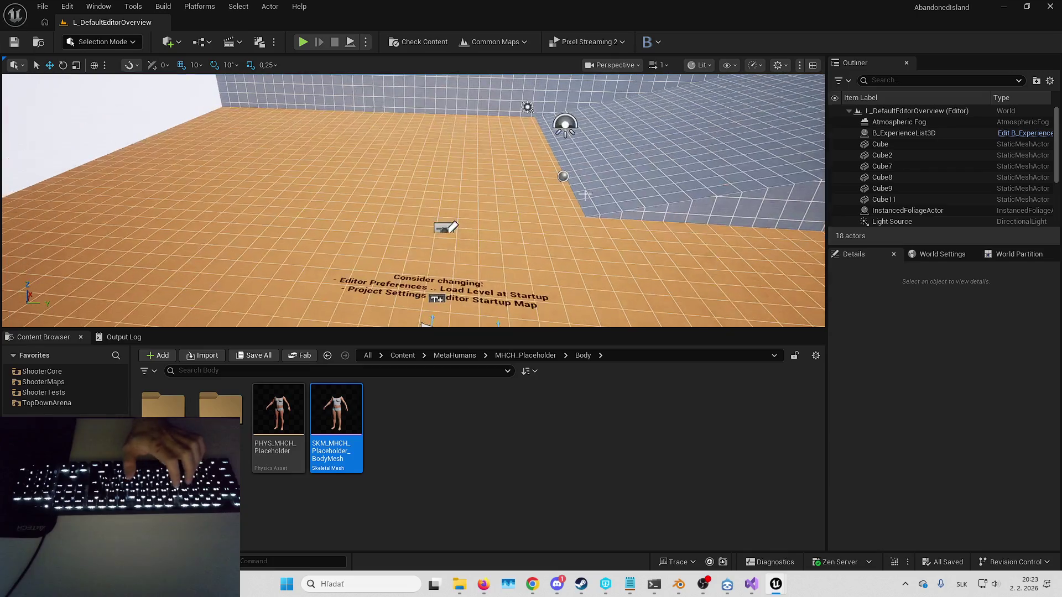
# Step: Set Editor Startup Map to L_HorrorPlayground in Project Settings > Maps & Modes
pyautogui.click(66, 5)
pyautogui.click(123, 183)
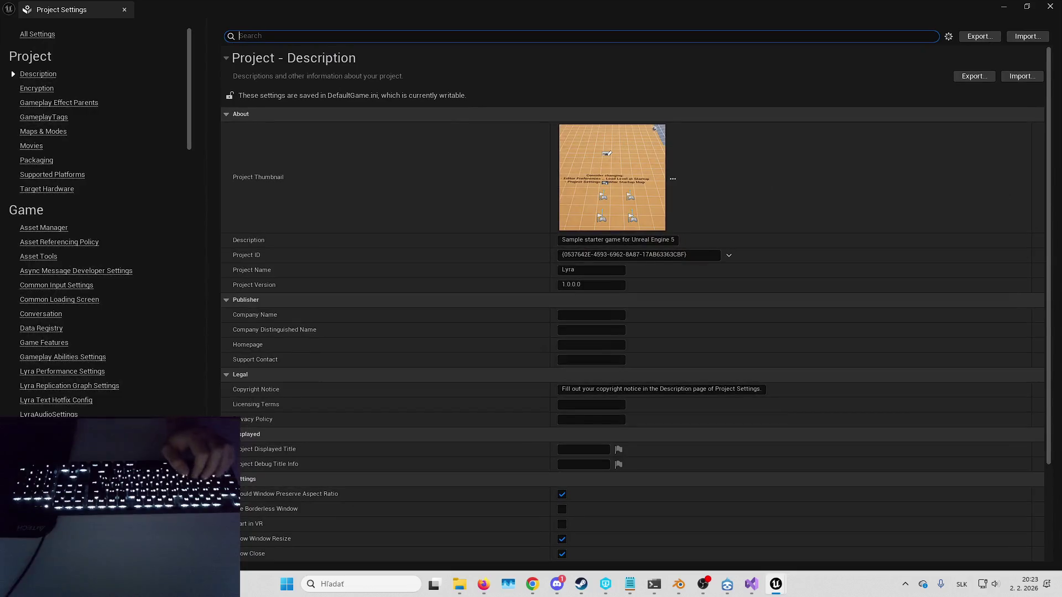
pyautogui.click(59, 137)
pyautogui.click(616, 190)
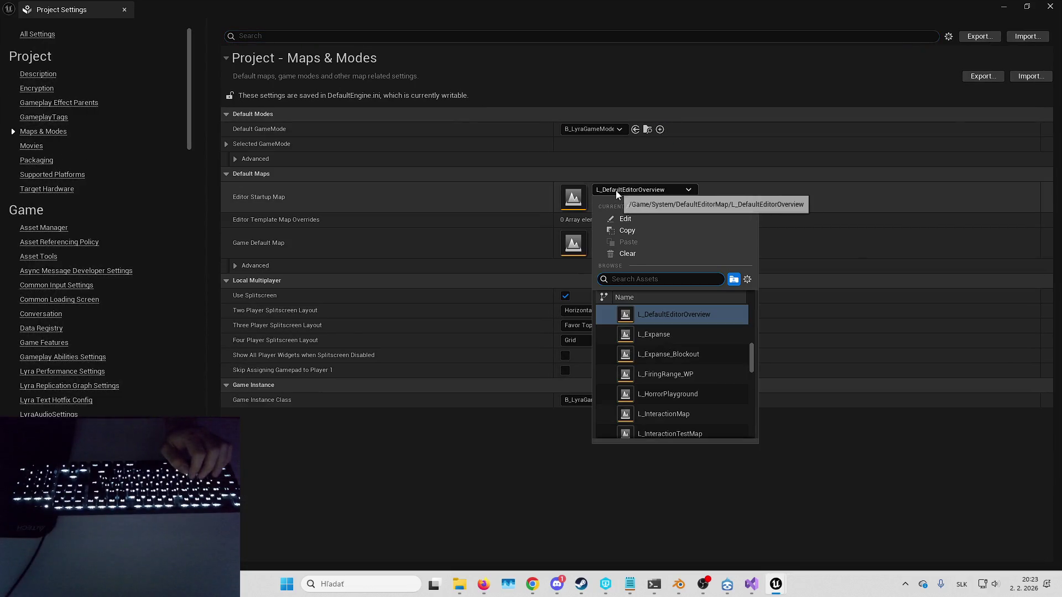
pyautogui.write('playground')
pyautogui.click(641, 314)
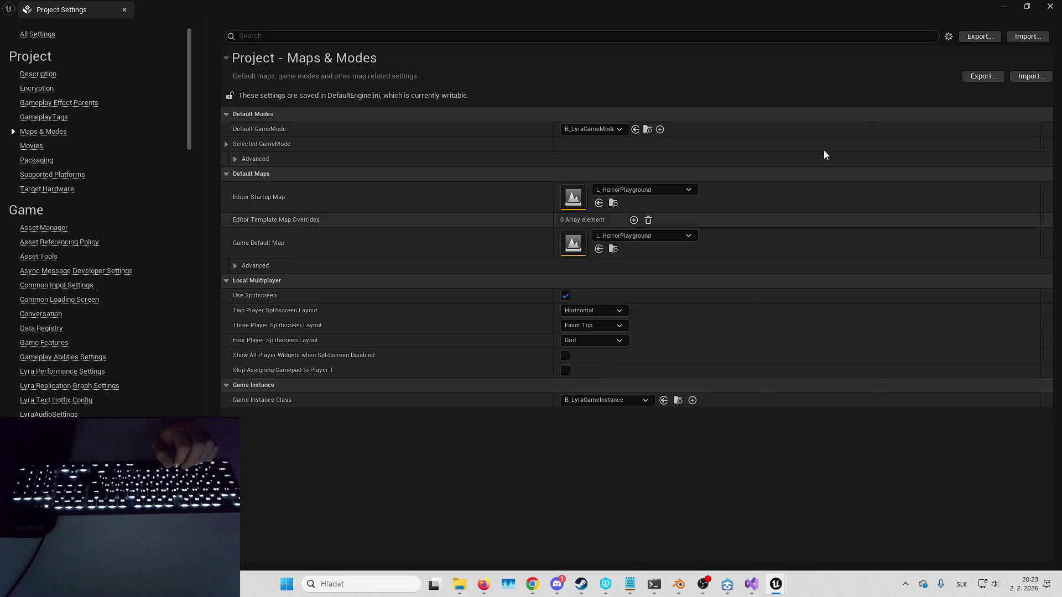
pyautogui.click(1050, 6)
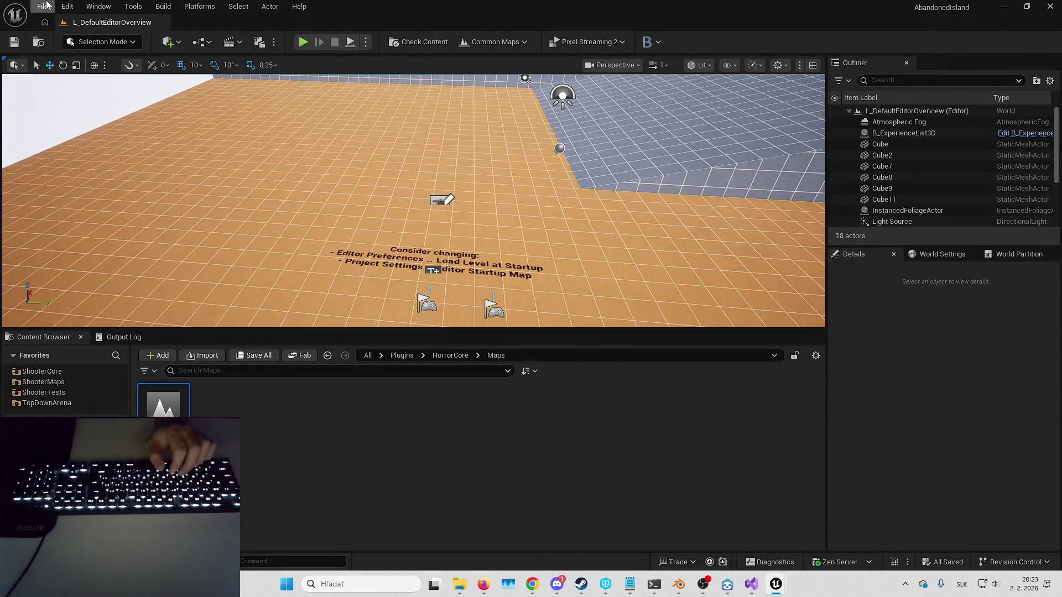
# Step: Load L_HorrorPlayground from Recent Levels and test-play it briefly
pyautogui.click(43, 6)
pyautogui.moveTo(198, 92)
pyautogui.click(262, 90)
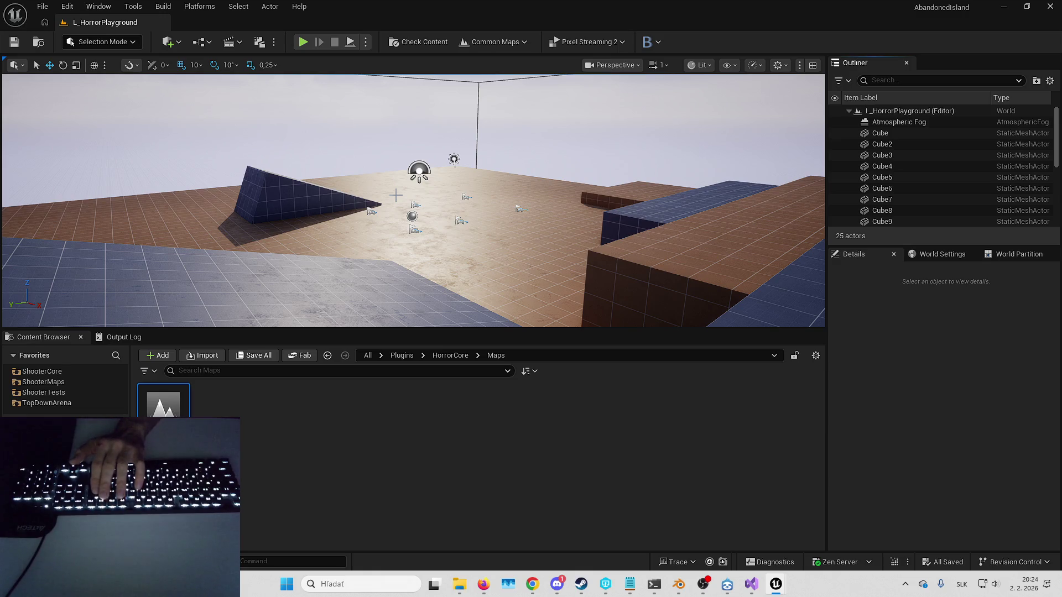
pyautogui.hotkey('alt', 'p')
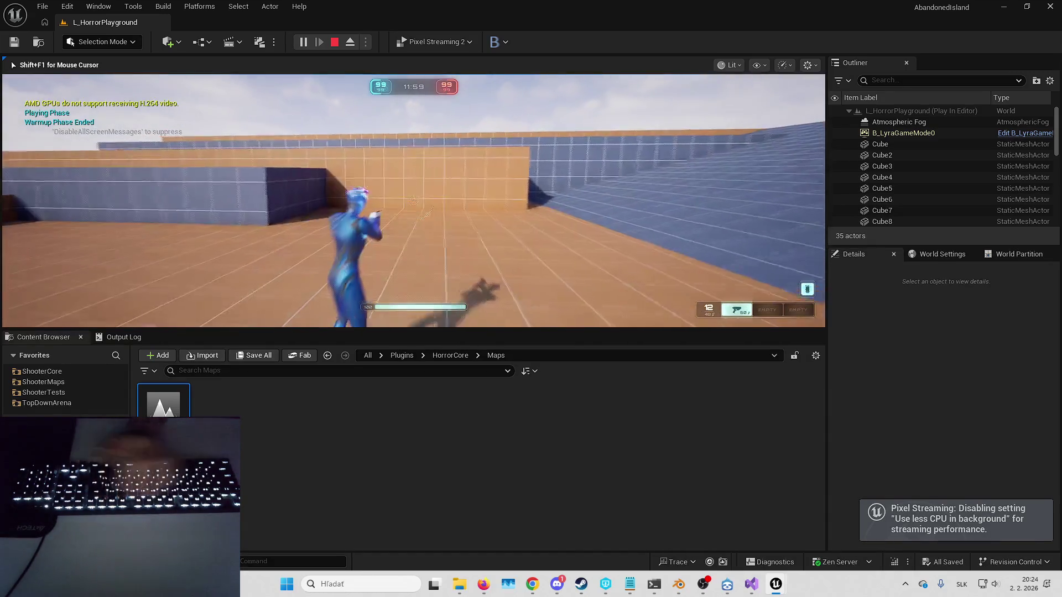
pyautogui.press('Escape')
# Step: Assign the HorrorCore Experiences asset as Default Gameplay Experience, save the level, and play-test
pyautogui.click(941, 254)
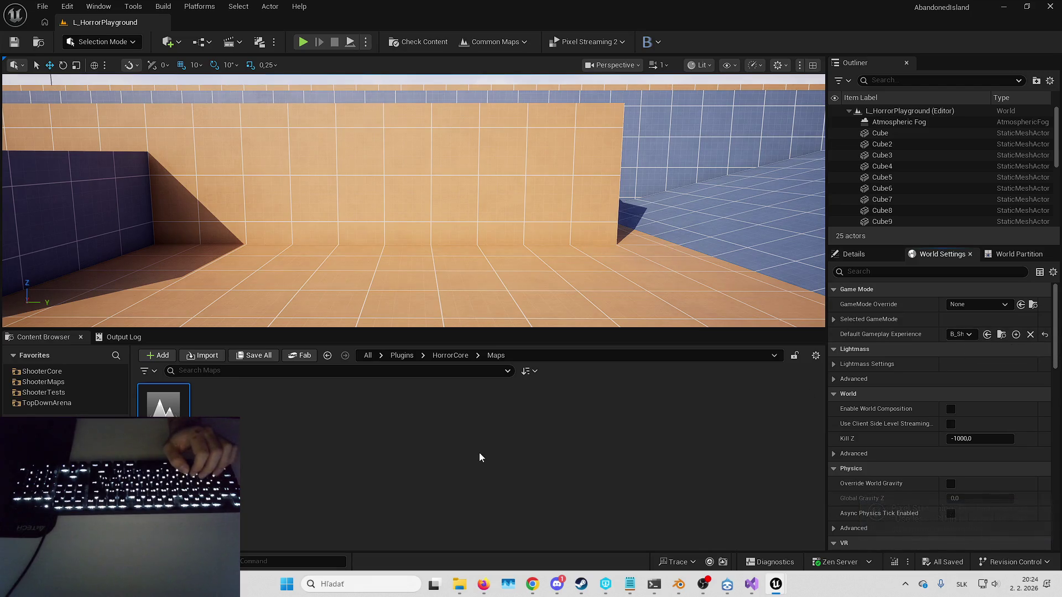
pyautogui.click(459, 361)
pyautogui.click(451, 356)
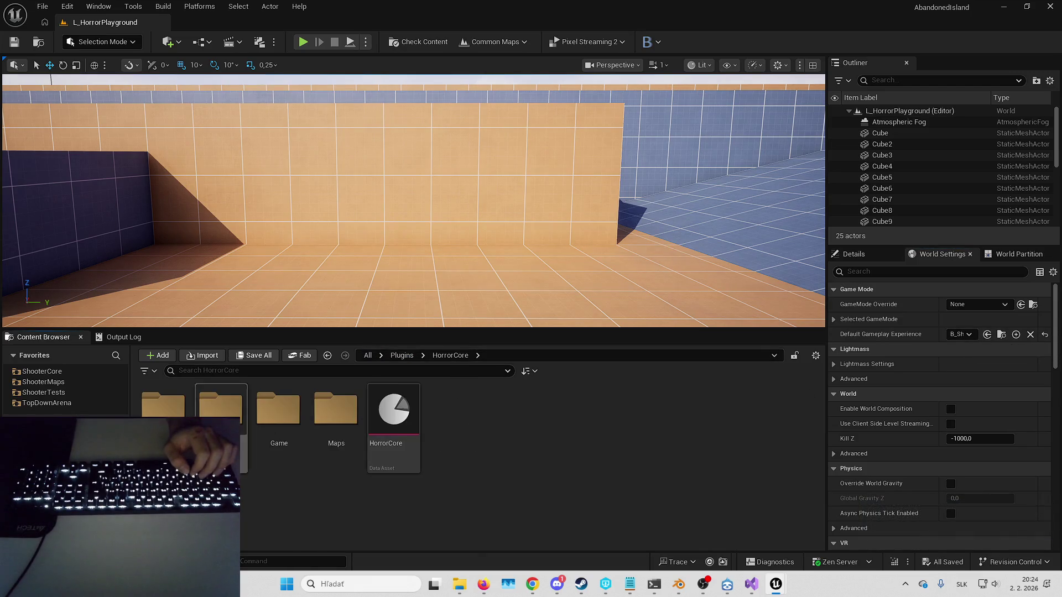
pyautogui.doubleClick(221, 401)
pyautogui.click(987, 335)
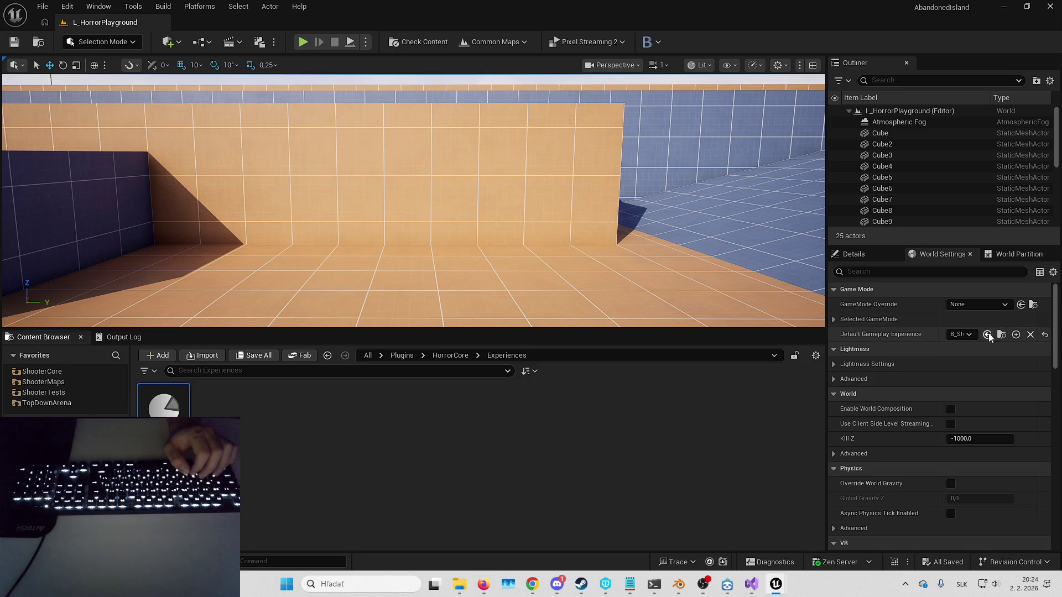
pyautogui.click(945, 563)
pyautogui.press('Return')
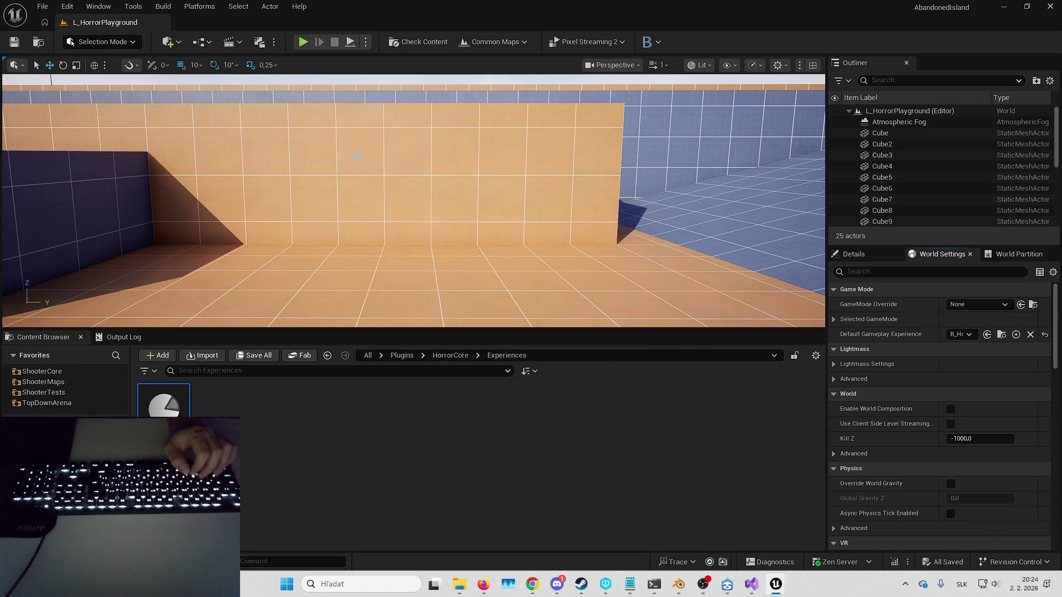
pyautogui.hotkey('alt', 'p')
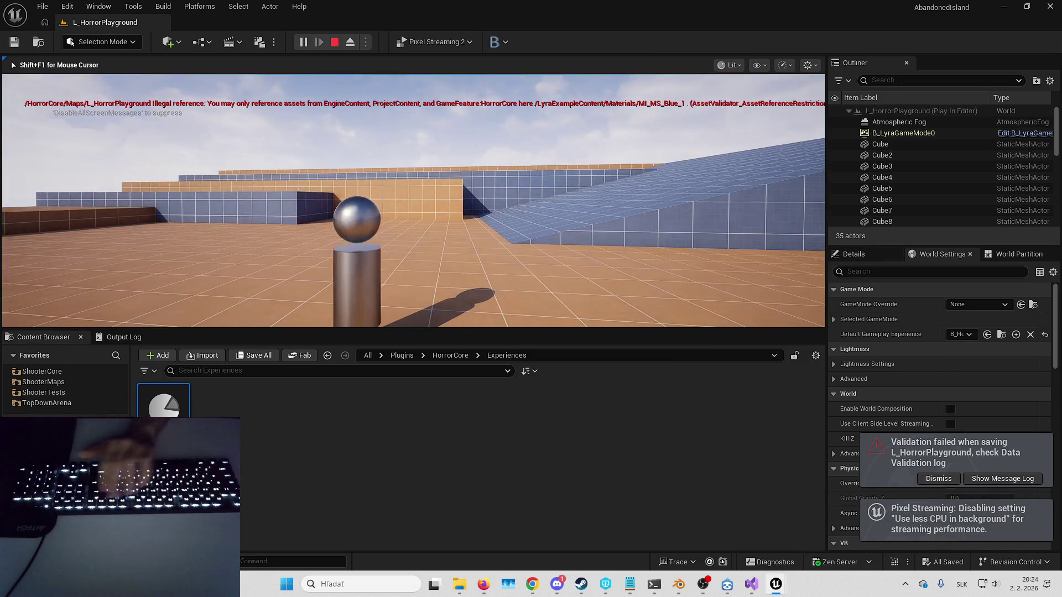
pyautogui.press('Escape')
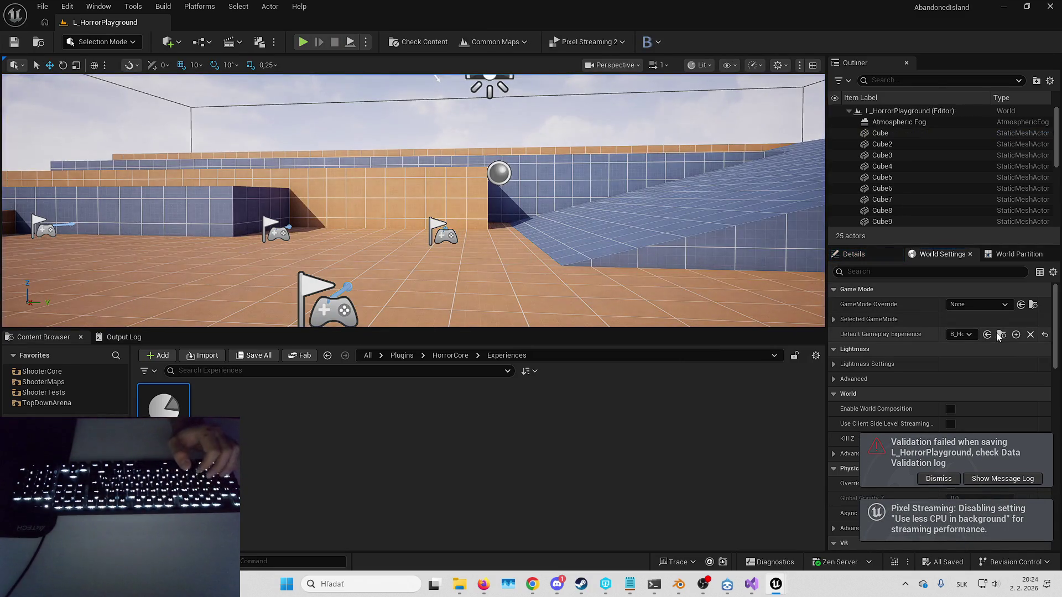
# Step: Change the experience's Default Pawn Data from HeroData_ShooterGame to HeroData_HorrorCore and save
pyautogui.click(1001, 335)
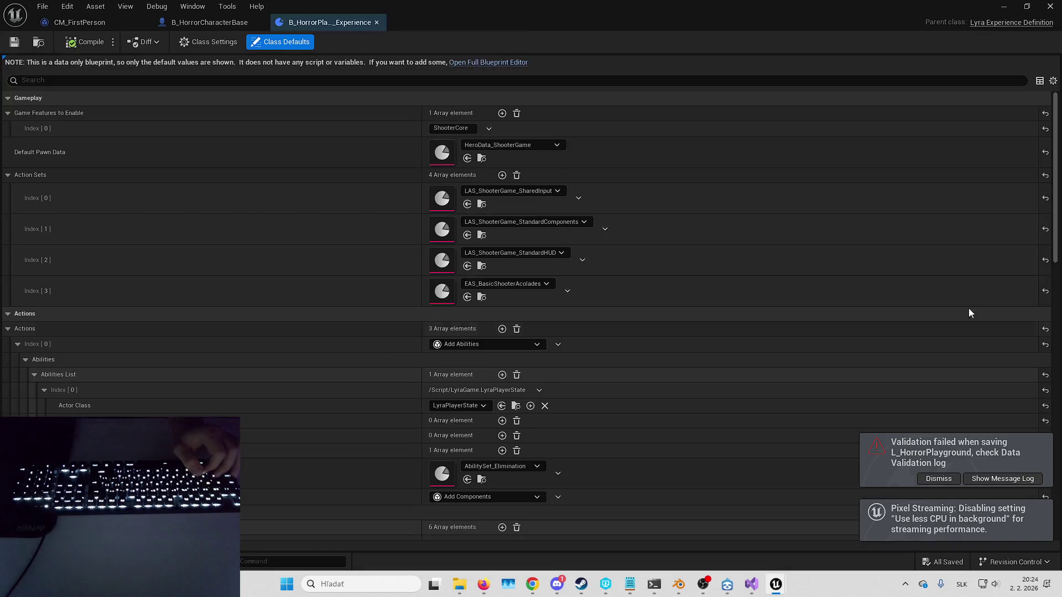
pyautogui.doubleClick(441, 158)
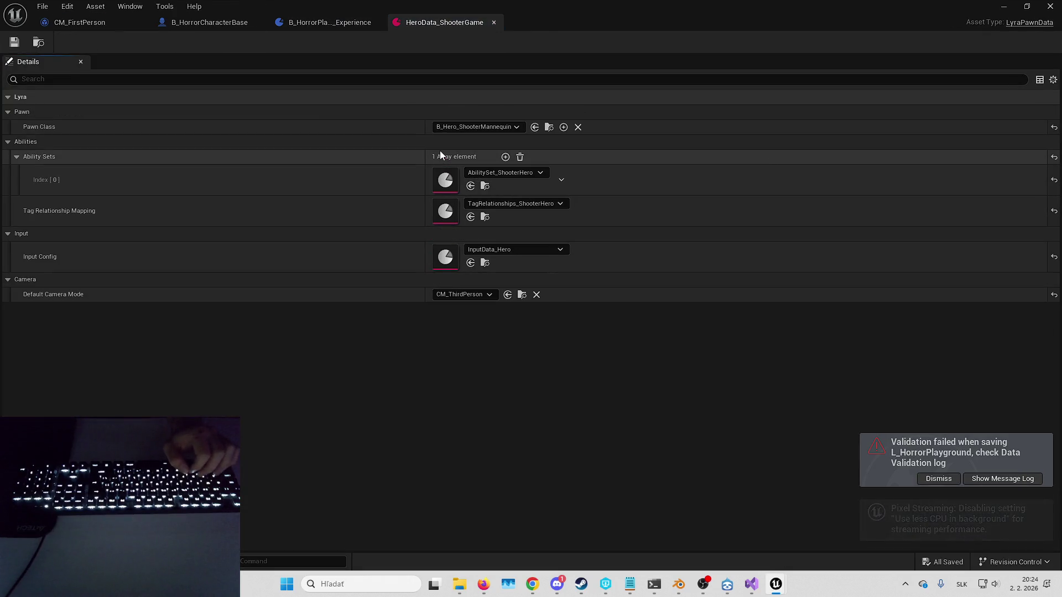
pyautogui.click(494, 22)
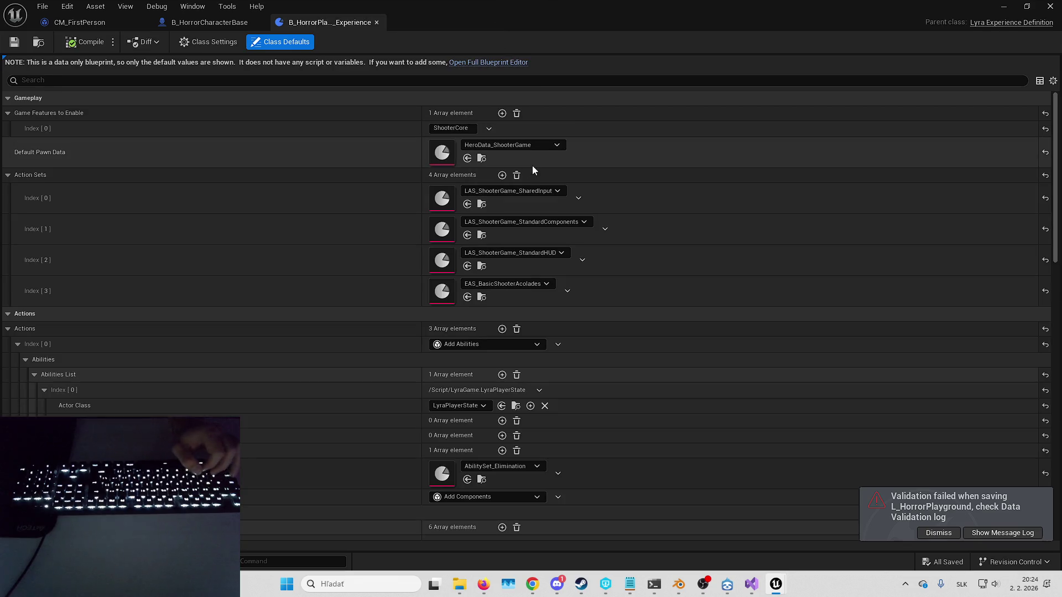
pyautogui.click(530, 145)
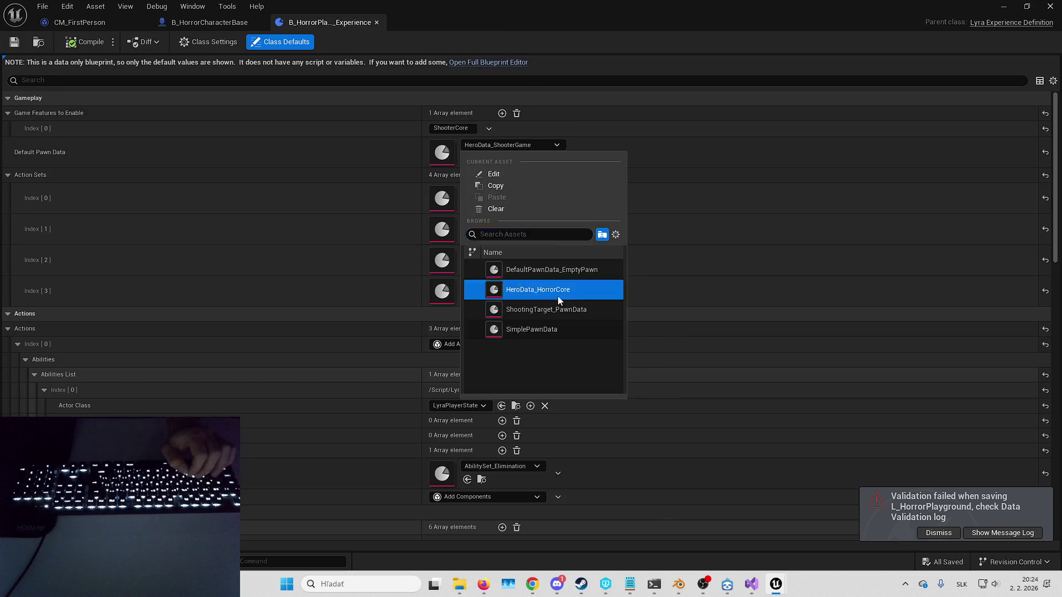
pyautogui.click(559, 293)
pyautogui.click(17, 43)
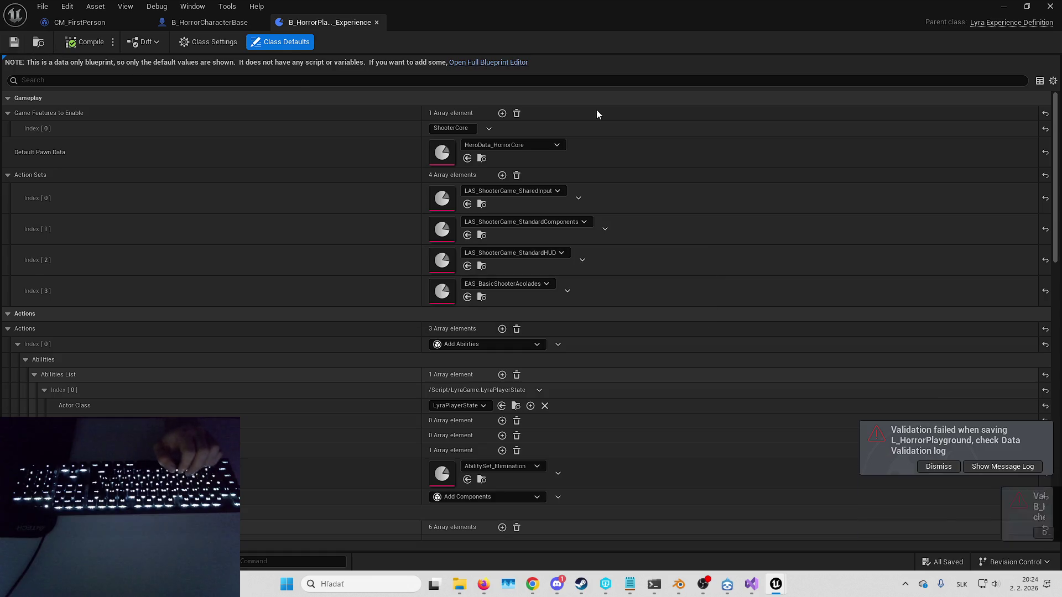
# Step: Close the experience editor, play-test the level, and dismiss the validation failure notice
pyautogui.doubleClick(985, 6)
pyautogui.click(1000, 7)
pyautogui.hotkey('alt', 'p')
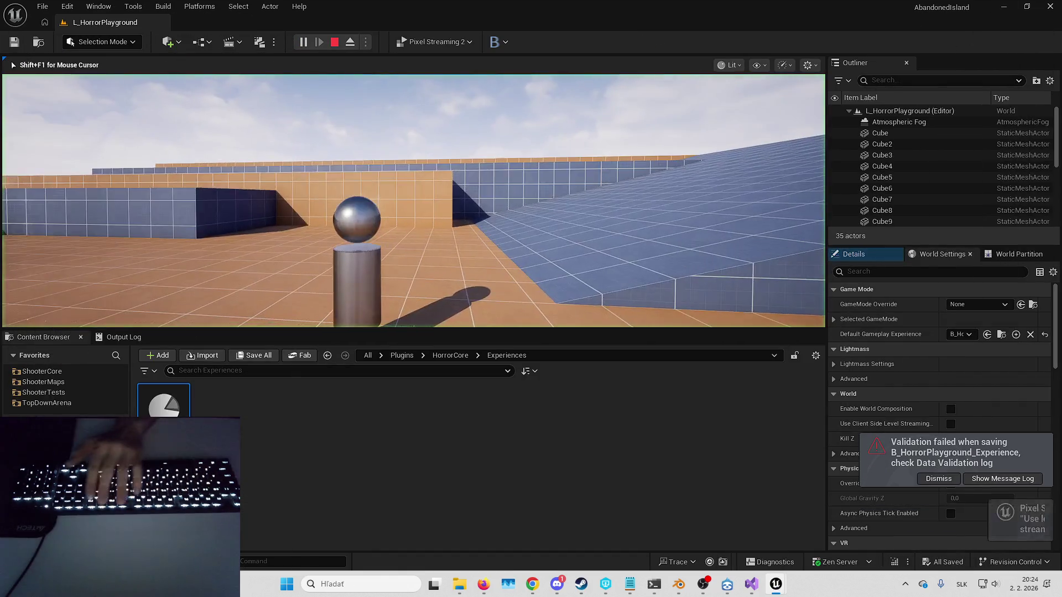
pyautogui.click(939, 478)
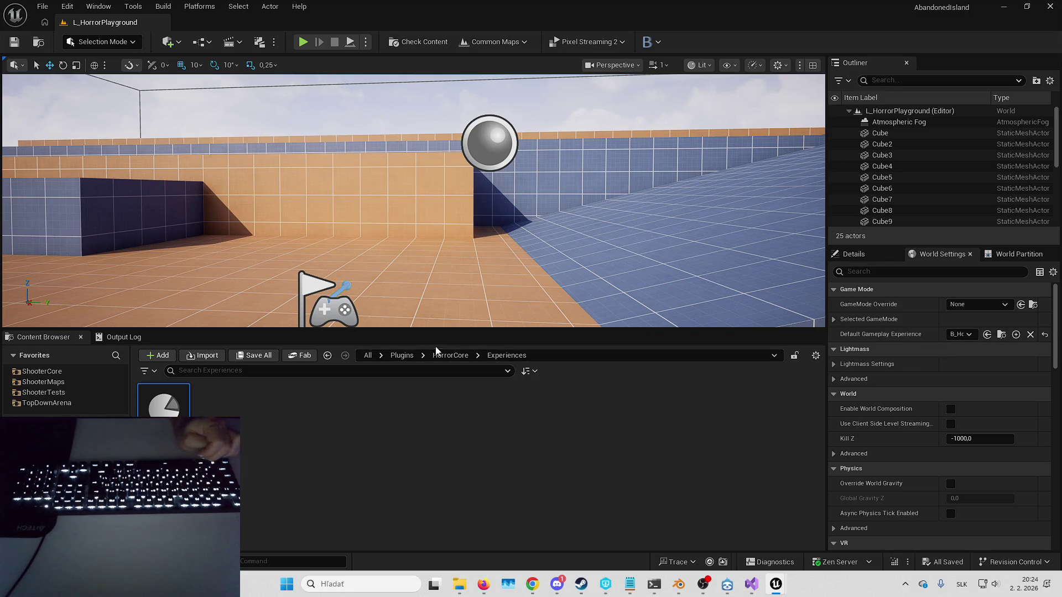
pyautogui.click(68, 7)
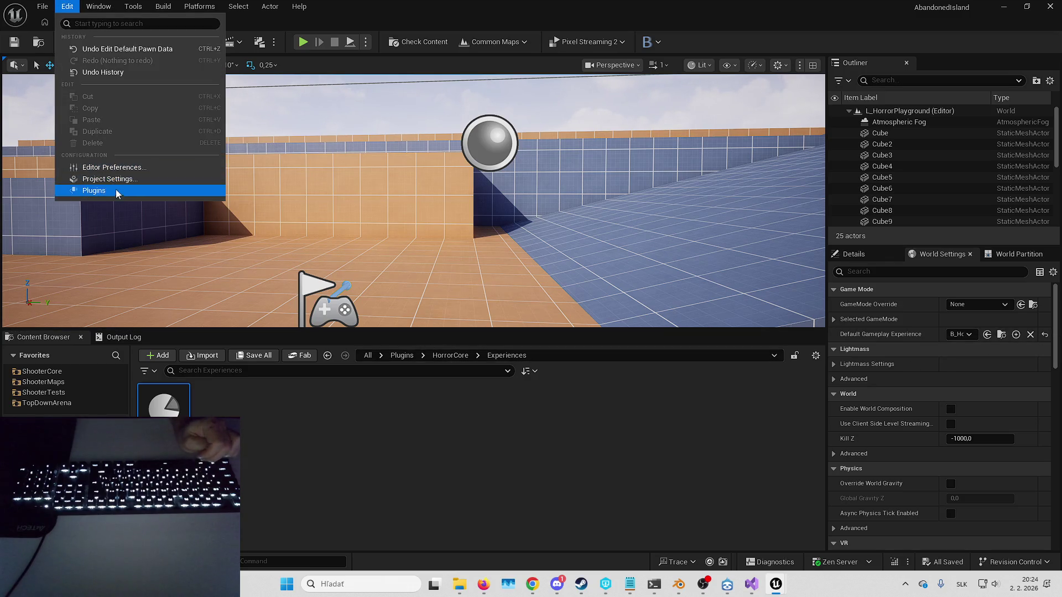
# Step: Add ShooterCore as a plugin dependency in HorrorCore's Game Features plugin properties
pyautogui.click(117, 190)
pyautogui.click(72, 125)
pyautogui.click(374, 107)
pyautogui.scroll(-3, 465, 380)
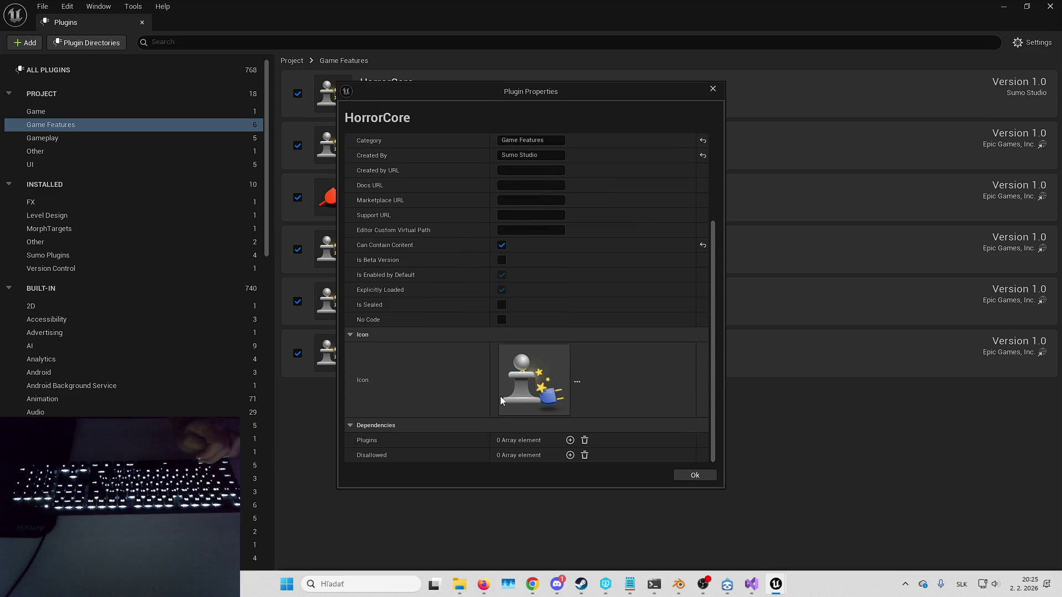
pyautogui.click(571, 441)
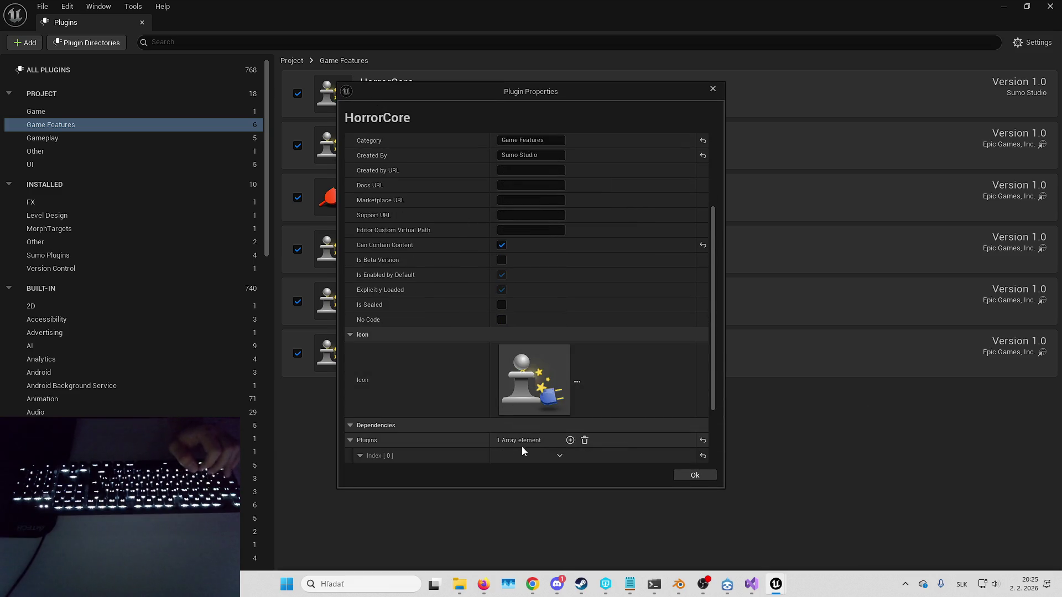
pyautogui.scroll(-2, 523, 446)
pyautogui.click(524, 397)
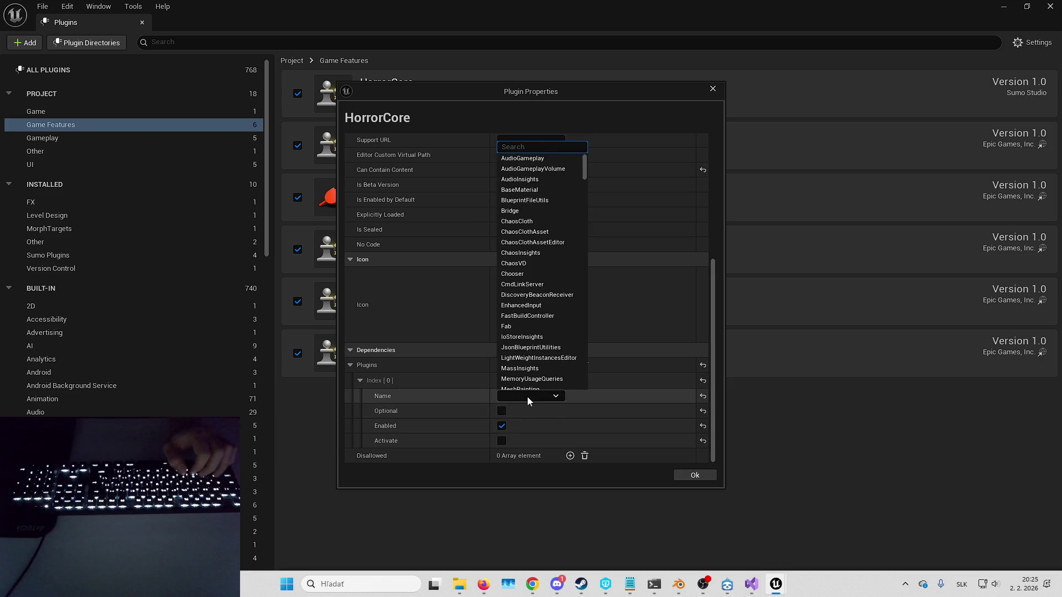
pyautogui.write('shoo')
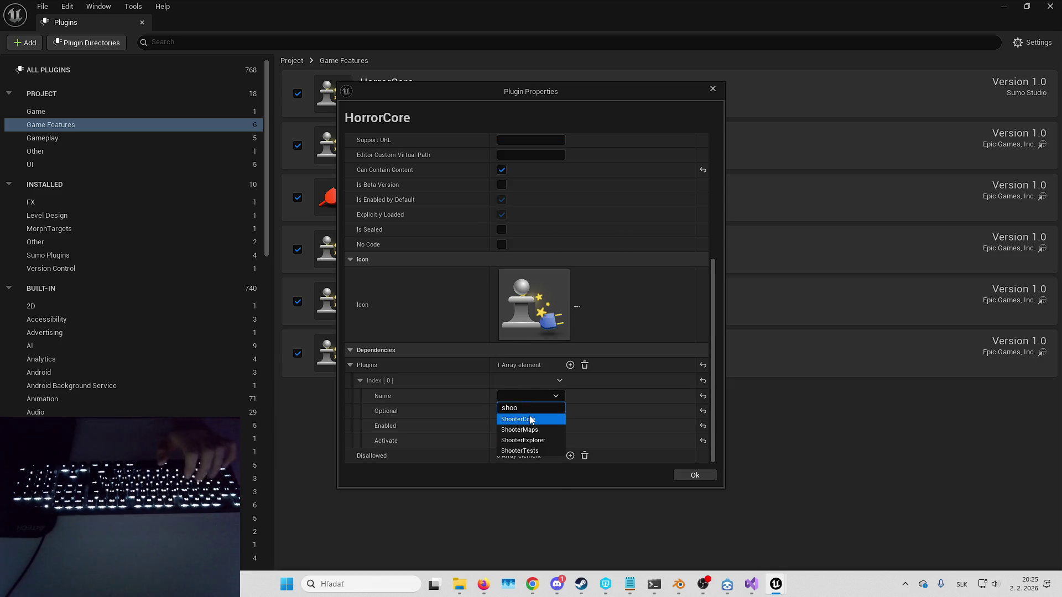
pyautogui.click(529, 417)
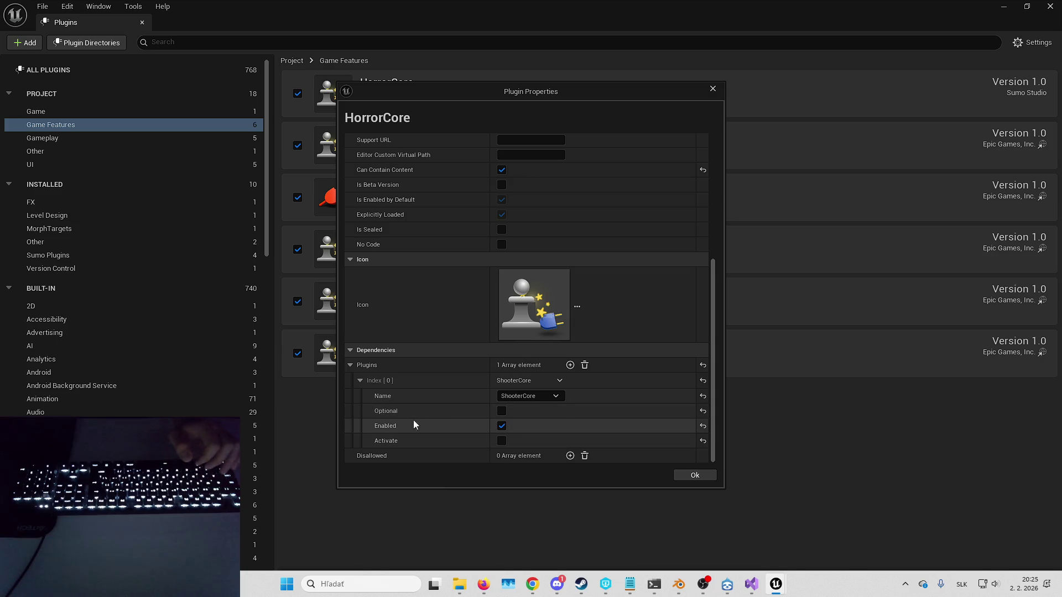
pyautogui.moveTo(397, 414)
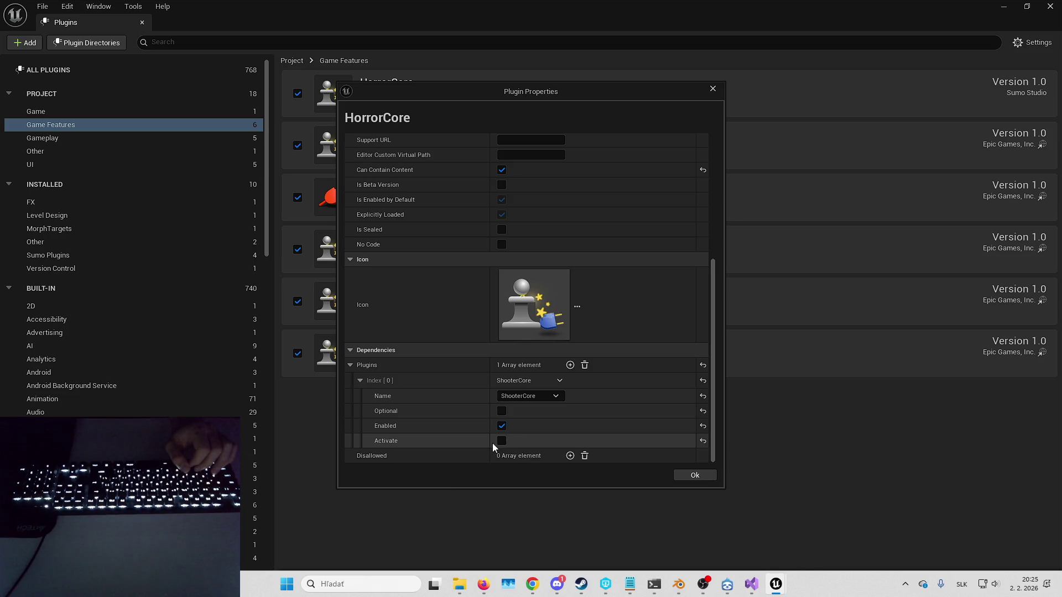
pyautogui.click(695, 475)
pyautogui.click(1050, 6)
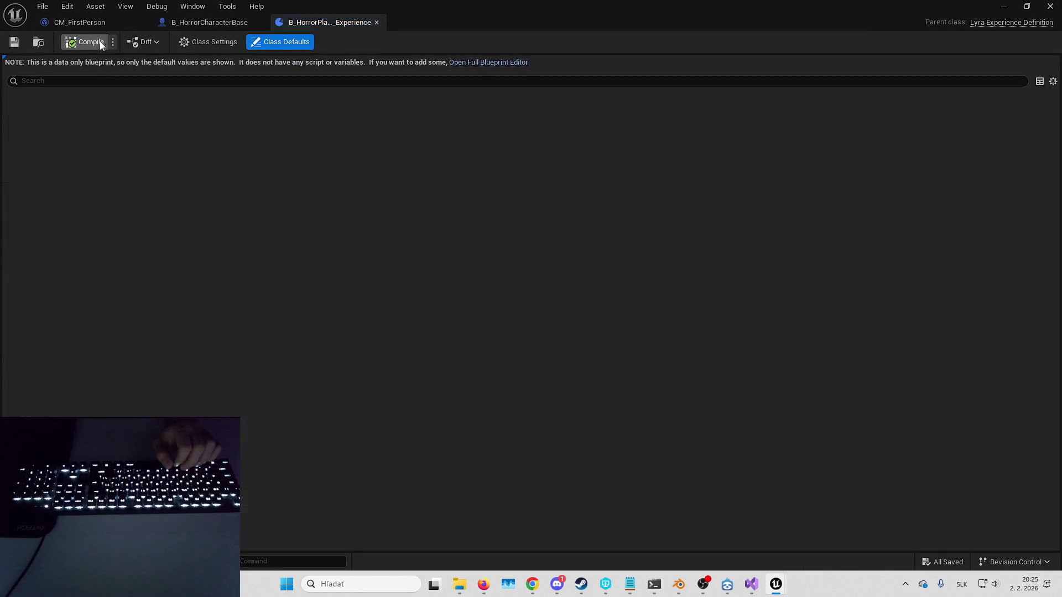
# Step: Compile the HorrorPlayground experience, check HeroData_HorrorCore, and play-test the level
pyautogui.click(19, 47)
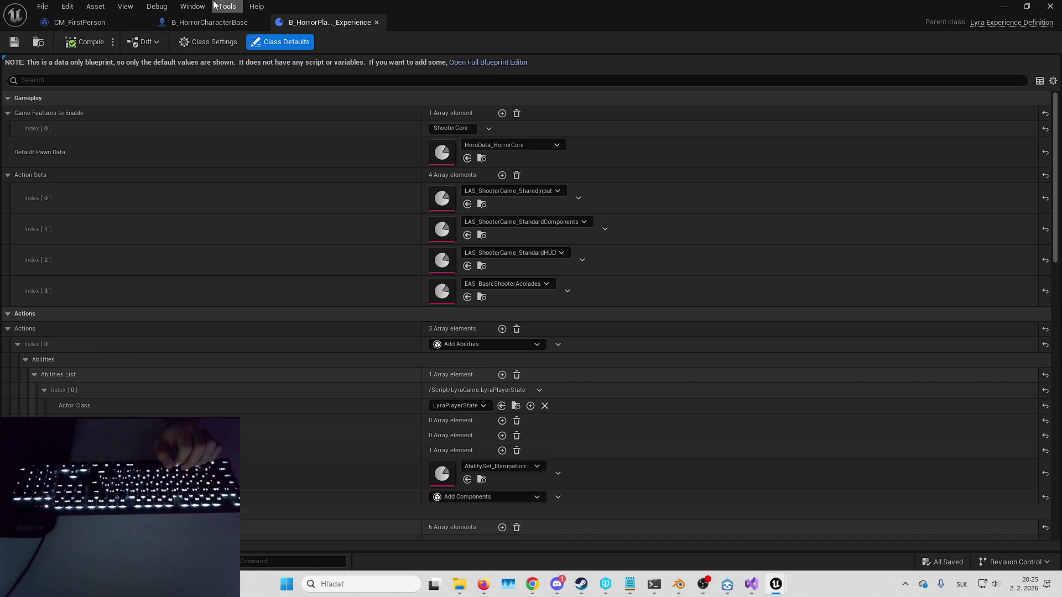
pyautogui.doubleClick(442, 153)
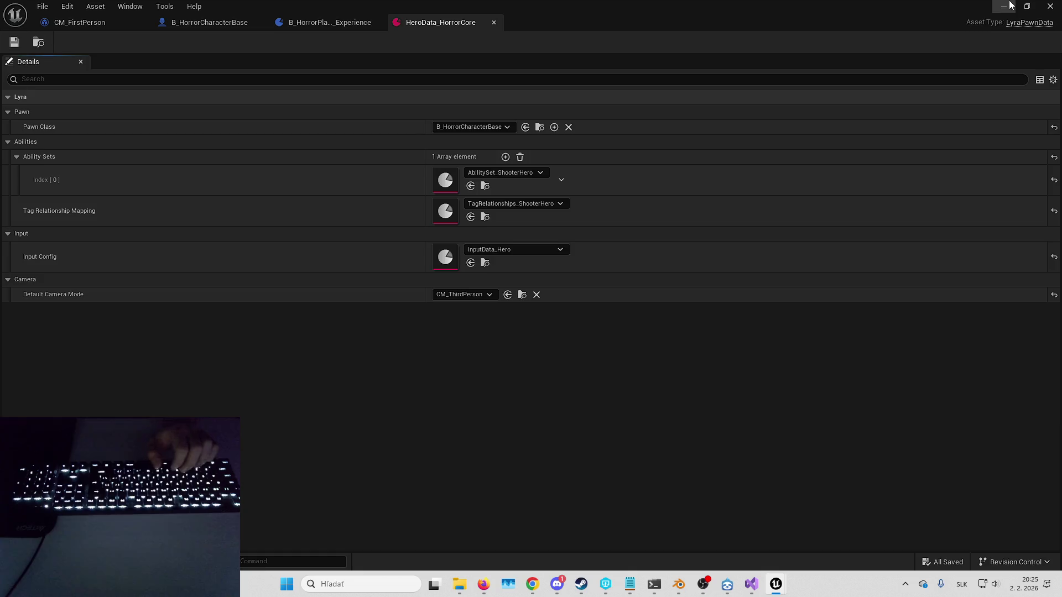
pyautogui.click(1007, 6)
pyautogui.hotkey('alt', 'p')
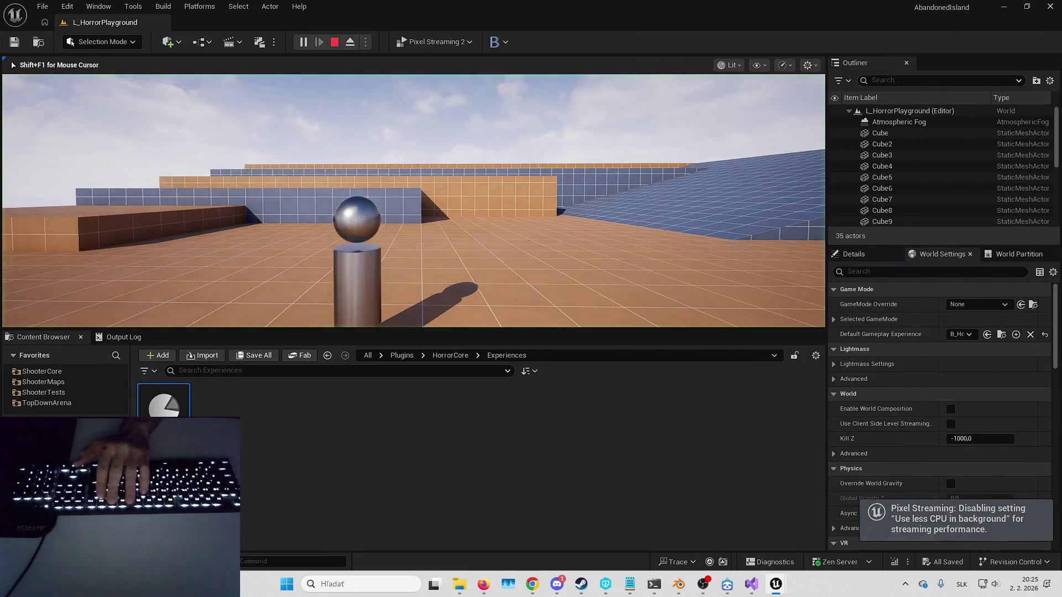
pyautogui.press('Escape')
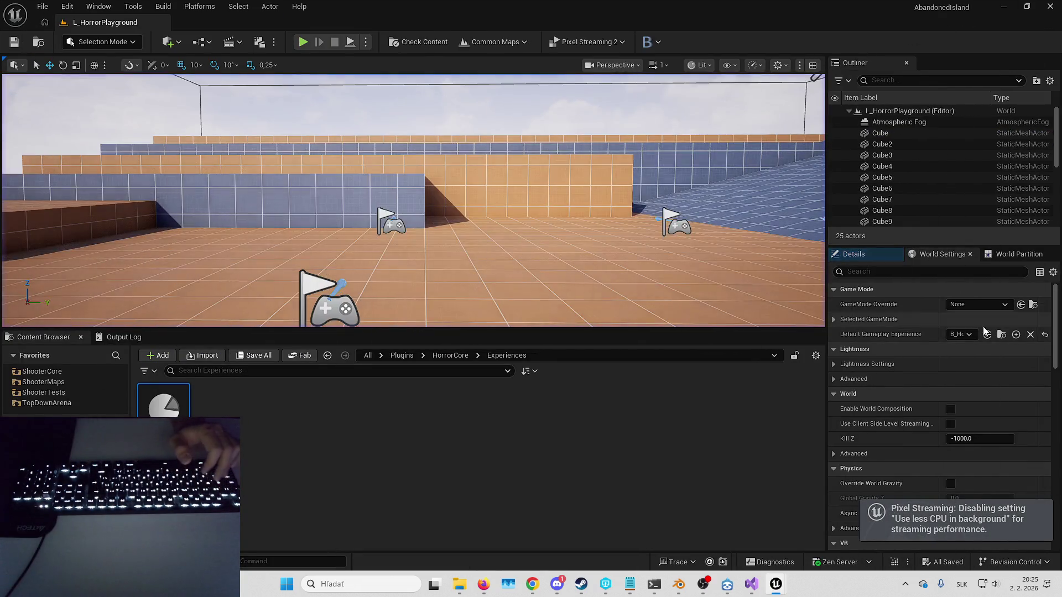
# Step: Reopen HeroData_HorrorCore and browse to its pawn class in HorrorCore's Blueprints/Character folder
pyautogui.click(994, 337)
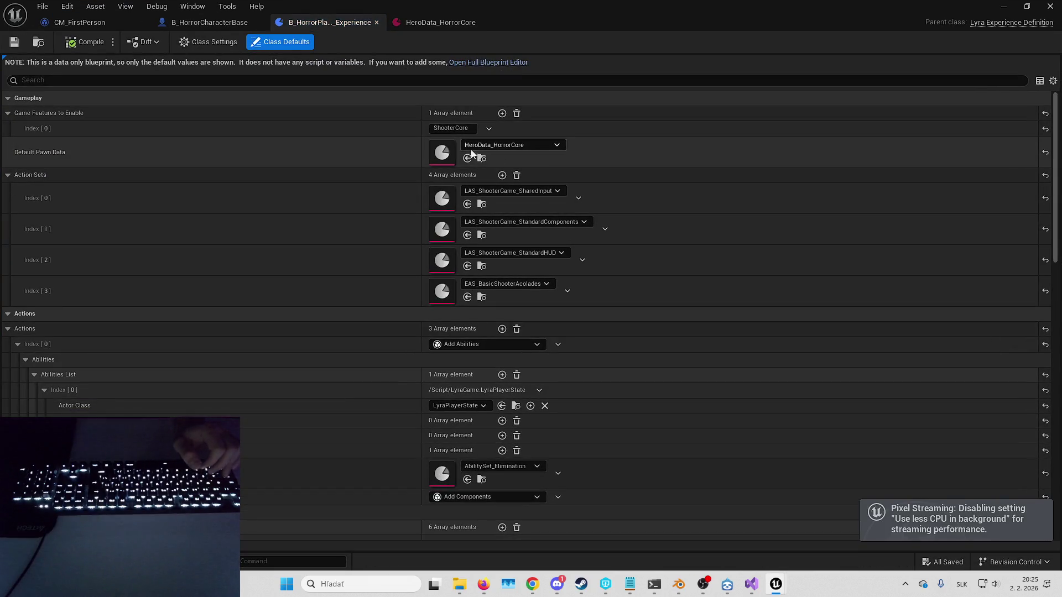
pyautogui.doubleClick(446, 155)
pyautogui.click(487, 127)
pyautogui.click(533, 127)
pyautogui.click(539, 126)
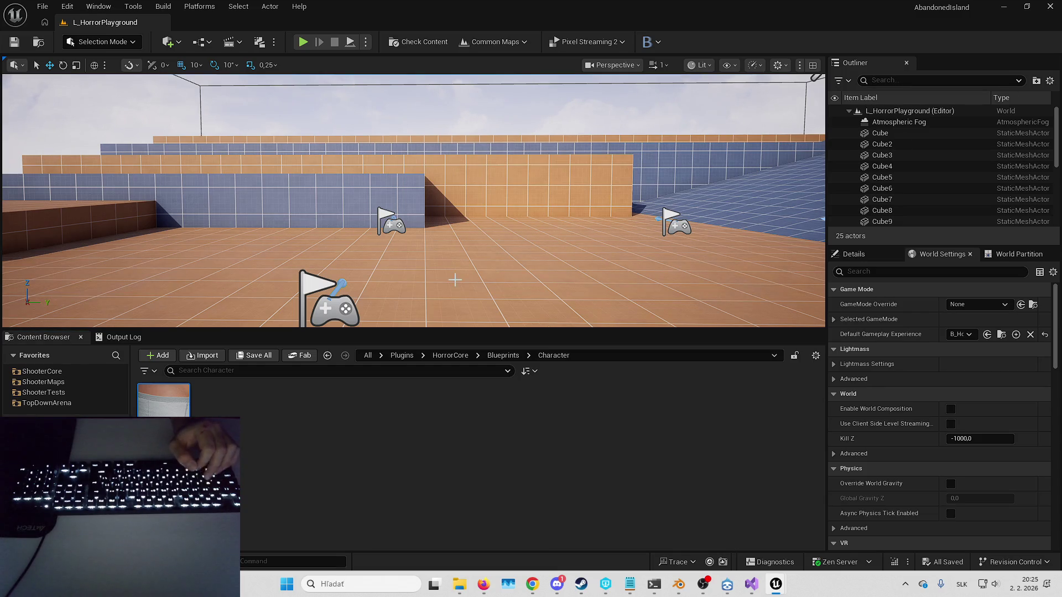
pyautogui.scroll(-10, 352, 159)
pyautogui.scroll(5, 352, 160)
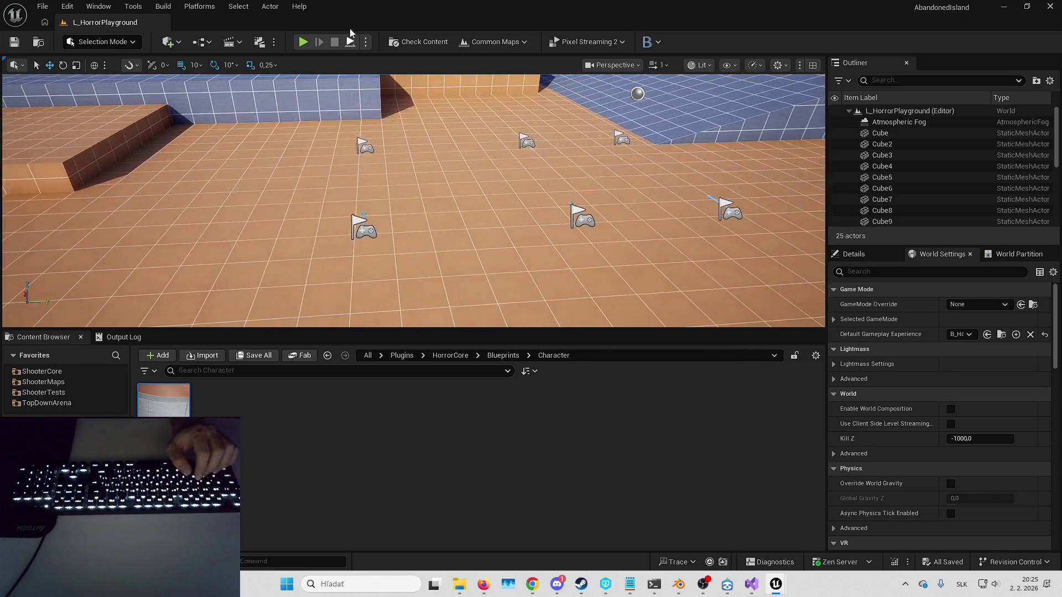
pyautogui.click(365, 42)
pyautogui.click(414, 228)
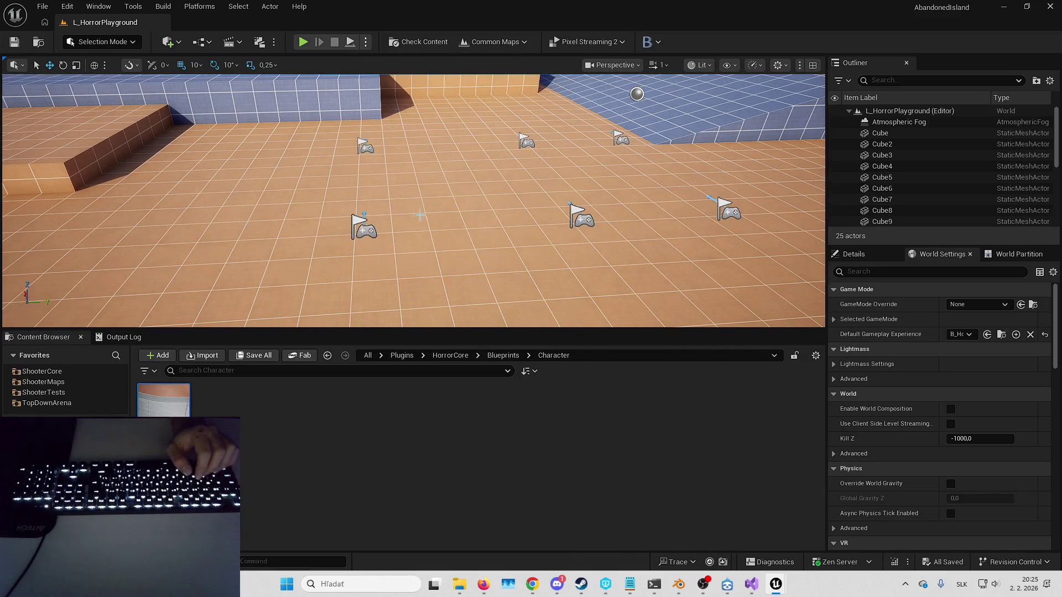
pyautogui.click(305, 44)
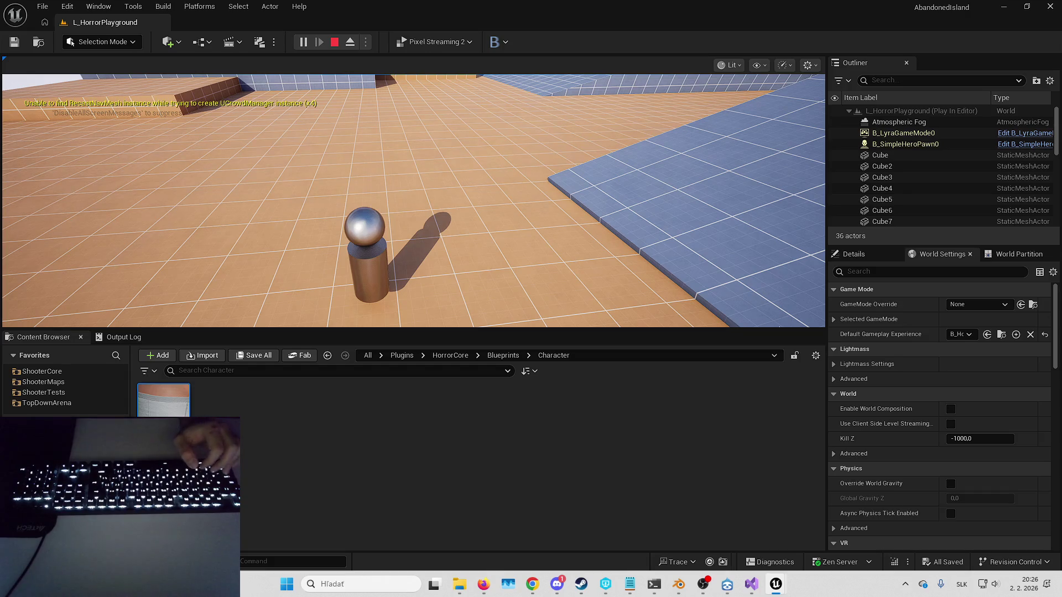
pyautogui.click(688, 170)
pyautogui.press('Escape')
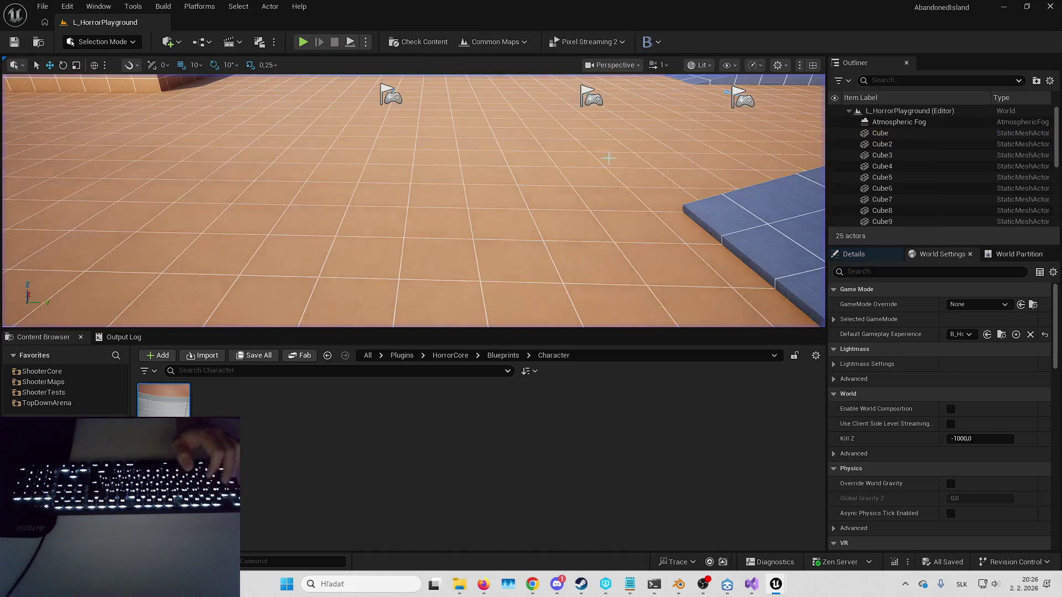
pyautogui.press('w')
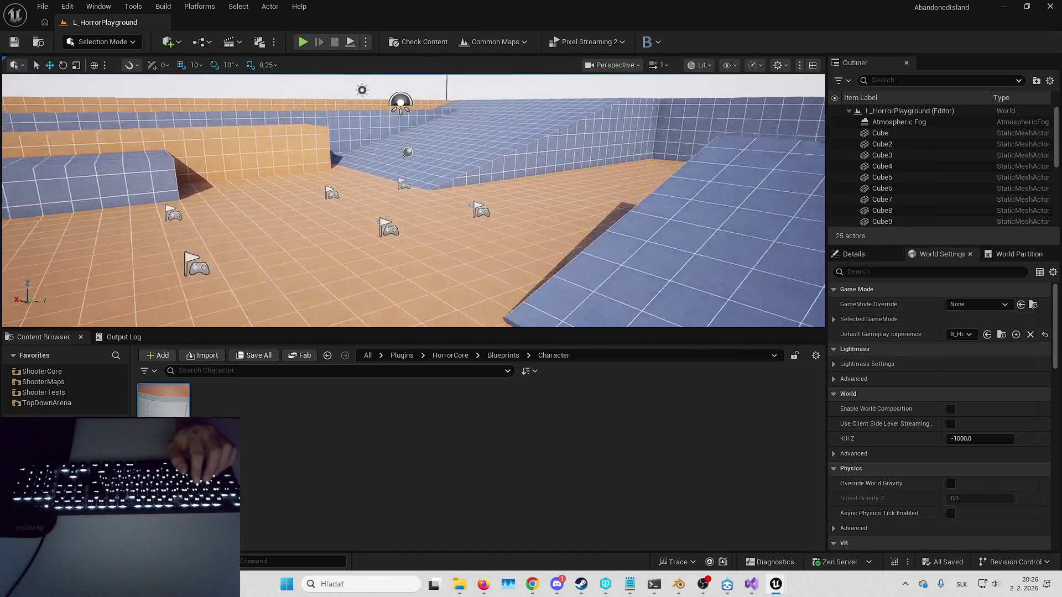
pyautogui.press('w')
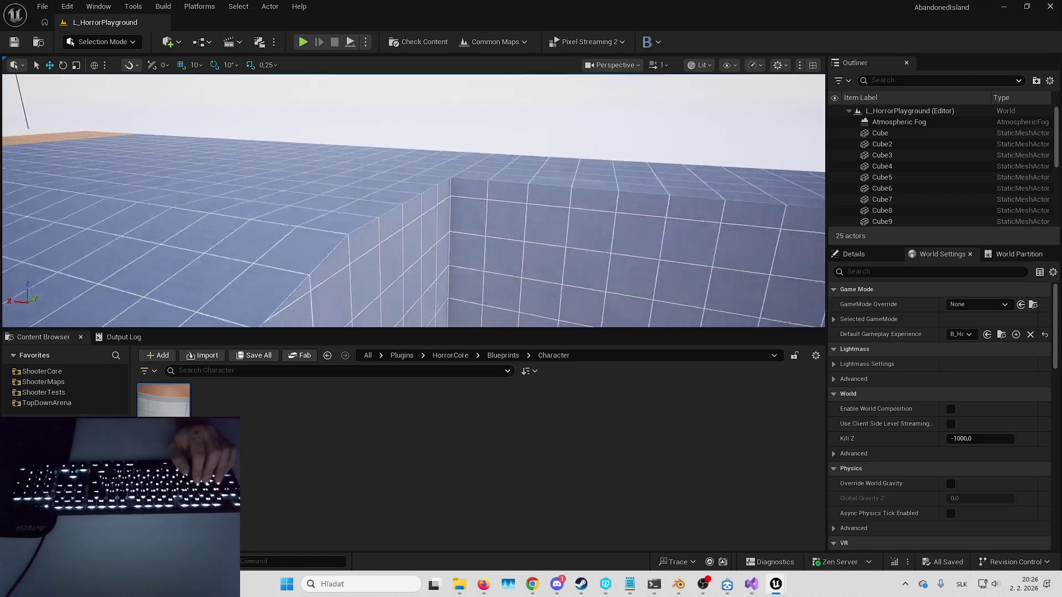
pyautogui.press('w')
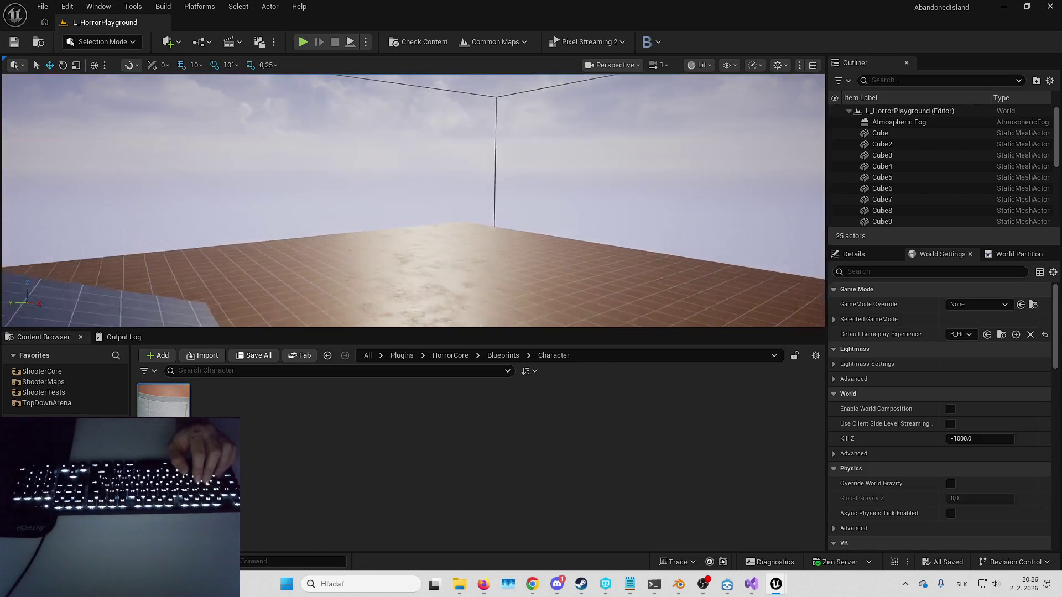
pyautogui.press('s')
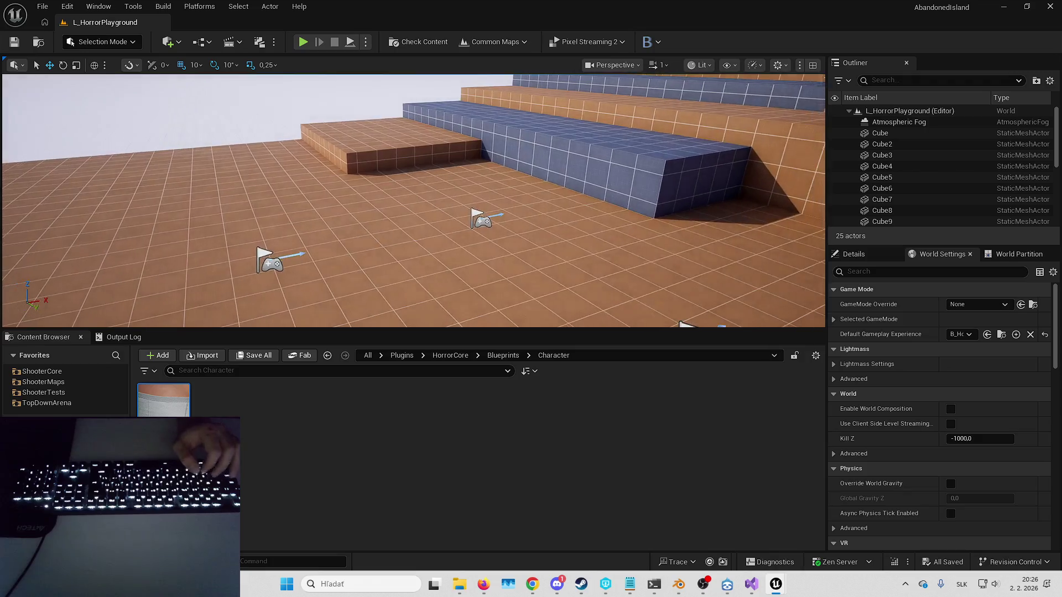
pyautogui.press('w')
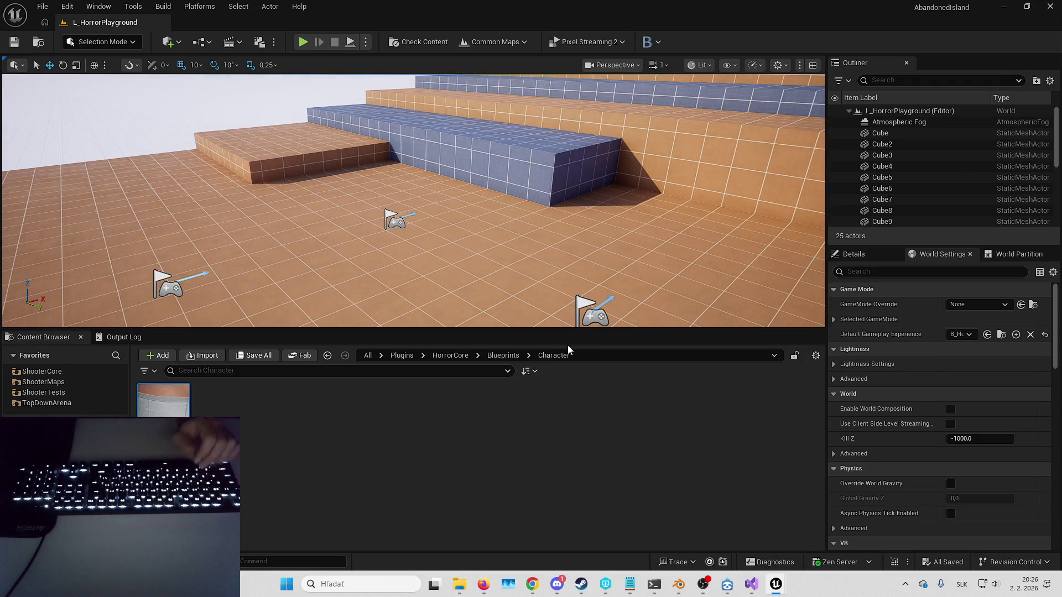
pyautogui.moveTo(460, 585)
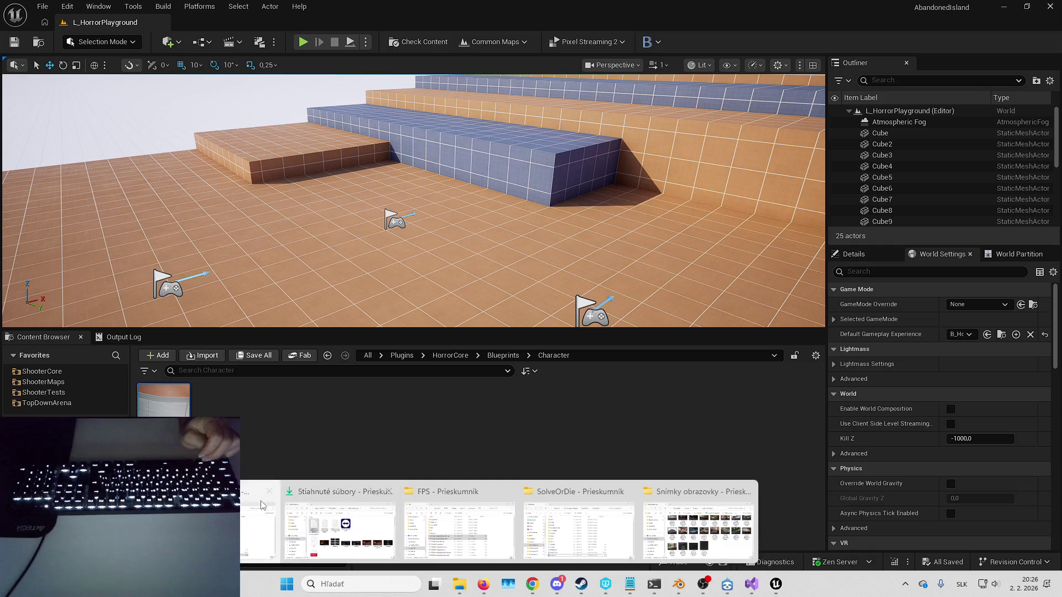
pyautogui.click(424, 487)
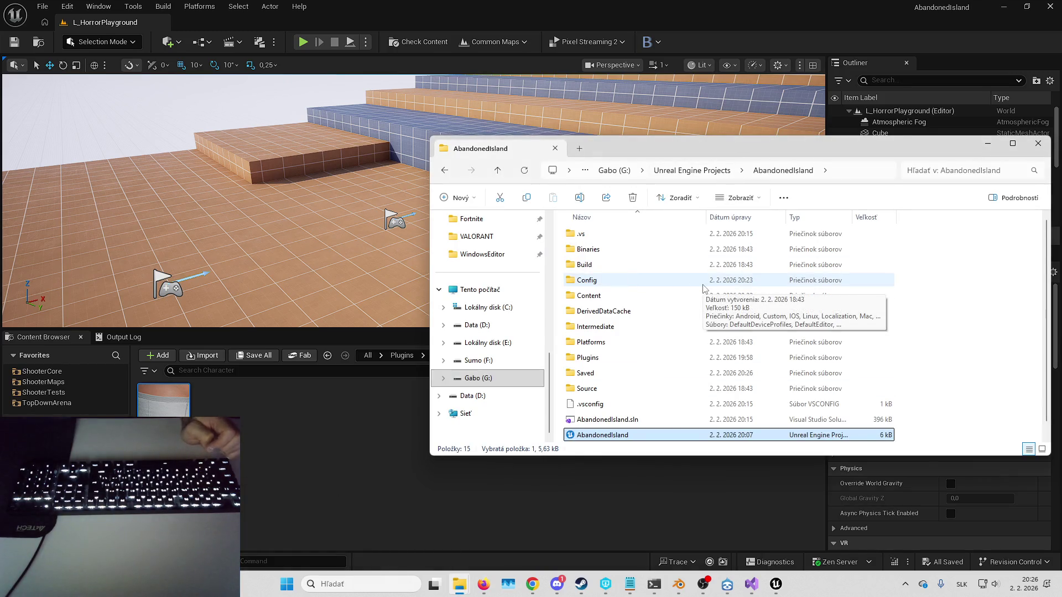
pyautogui.click(965, 293)
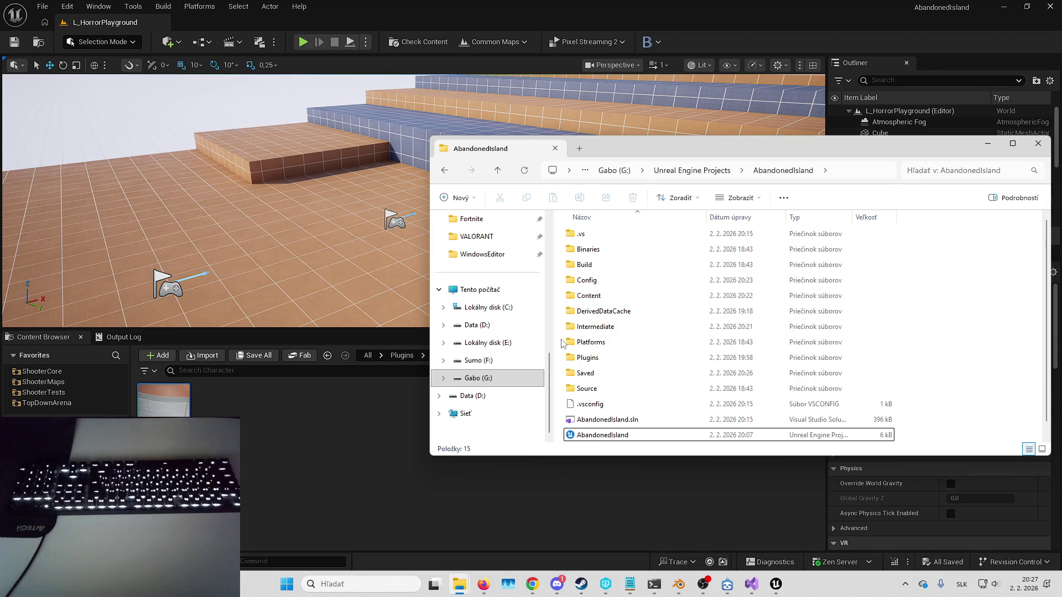
pyautogui.hotkey('alt', 'Tab')
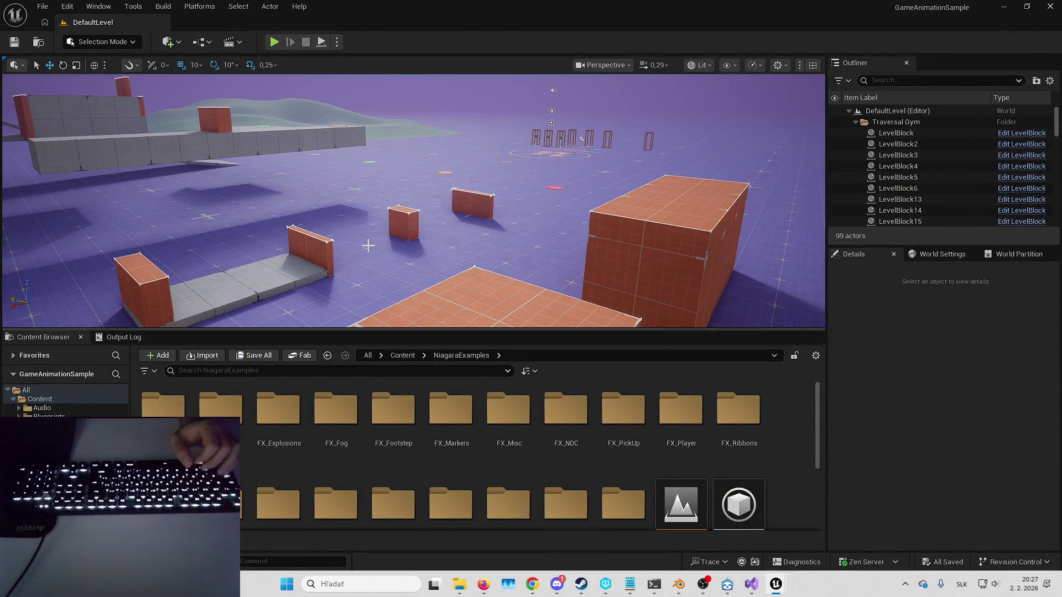
pyautogui.click(67, 6)
# Step: Reopen the Plugins browser from the Edit menu and return to the editor window
pyautogui.click(119, 191)
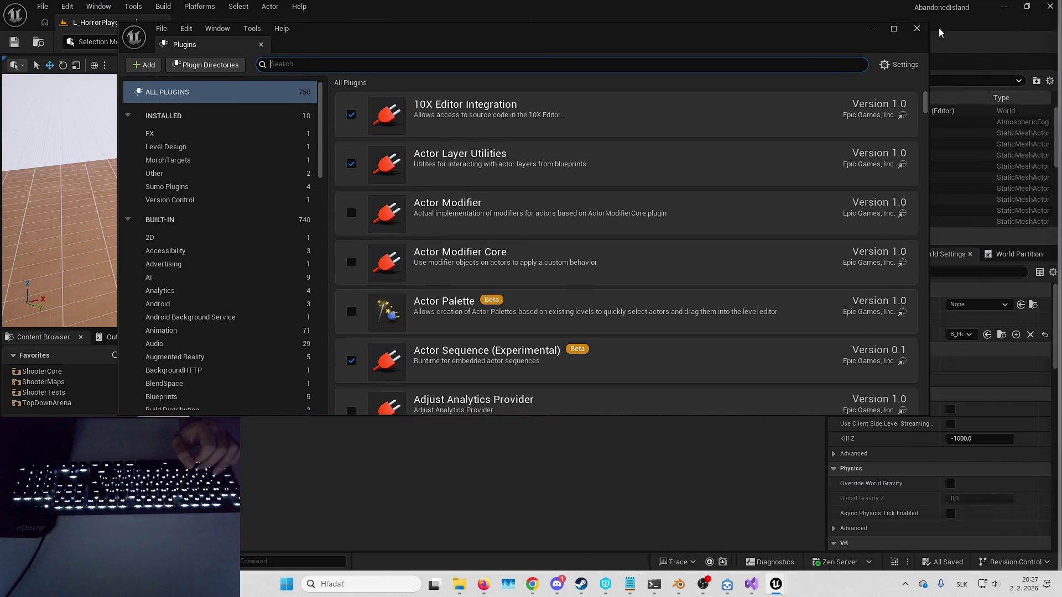
pyautogui.click(916, 29)
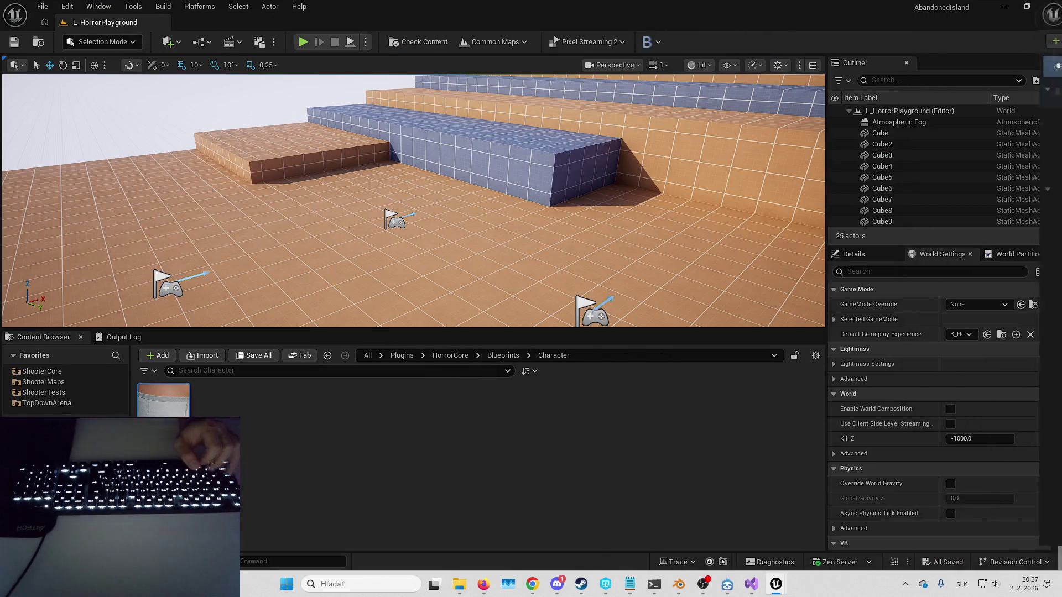
pyautogui.click(67, 6)
pyautogui.click(123, 191)
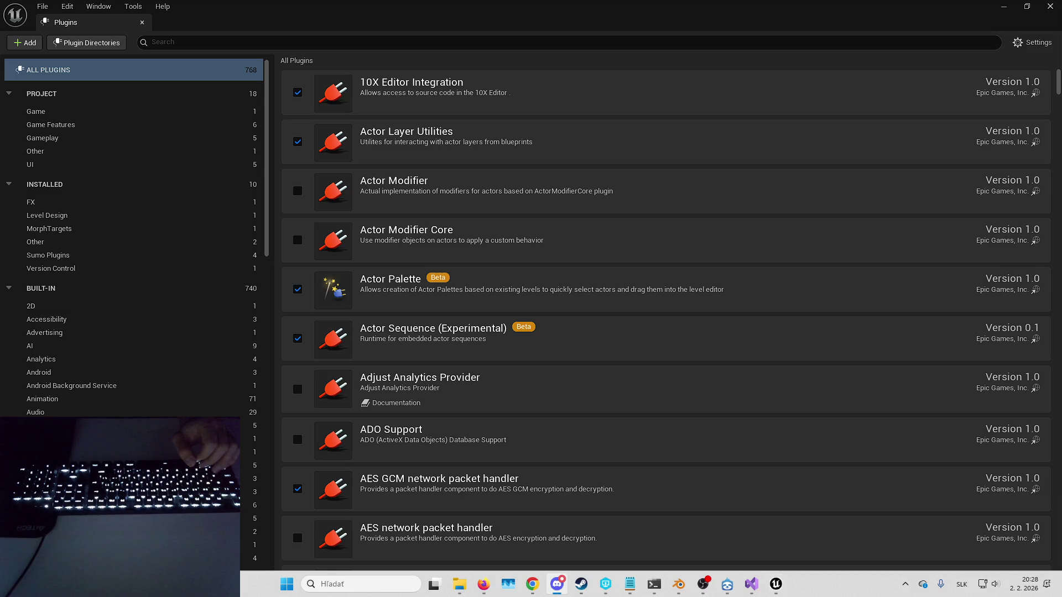
pyautogui.hotkey('alt', 'Tab')
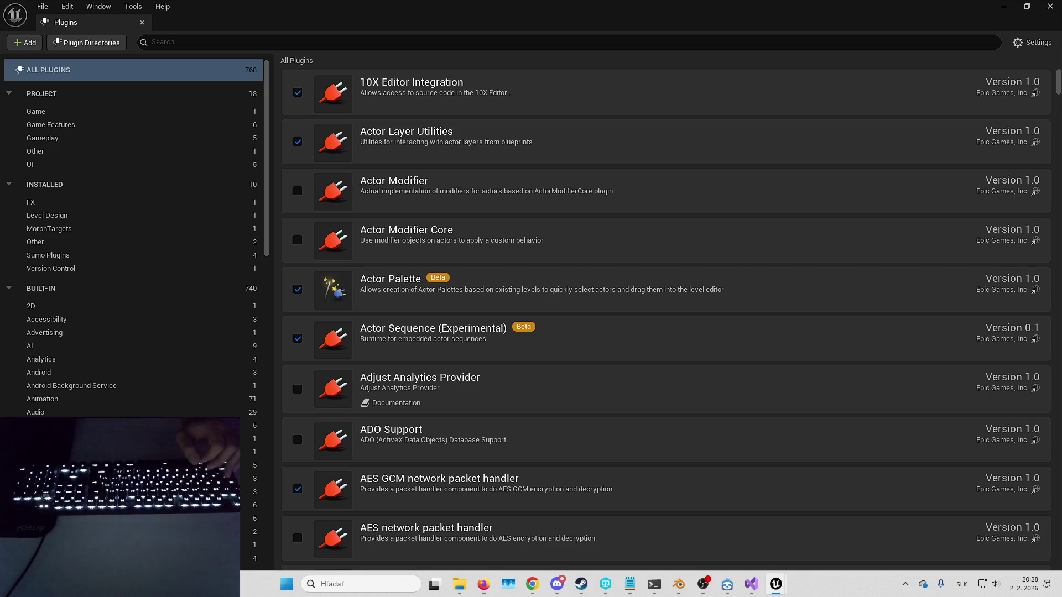
pyautogui.hotkey('alt', 'Tab')
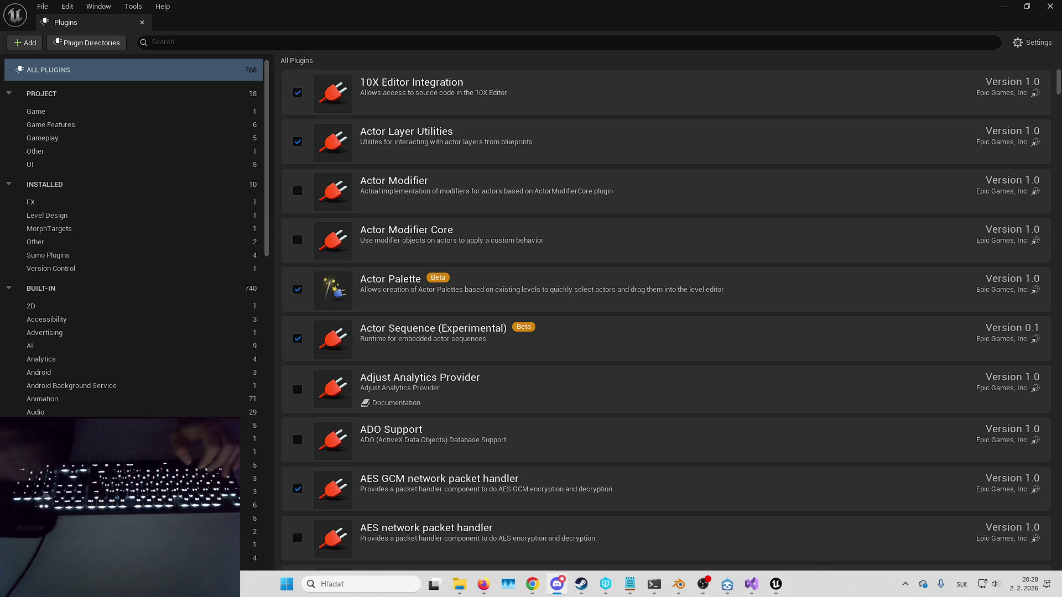
pyautogui.hotkey('alt', 'Tab')
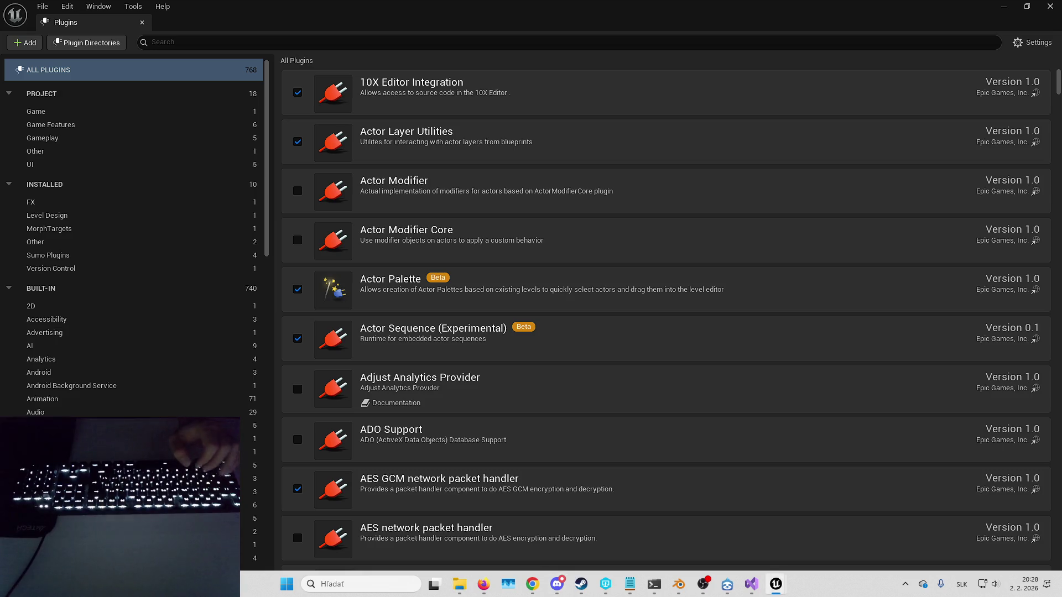
# Step: Show only enabled plugins and search the list for 'animation loco'
pyautogui.click(152, 42)
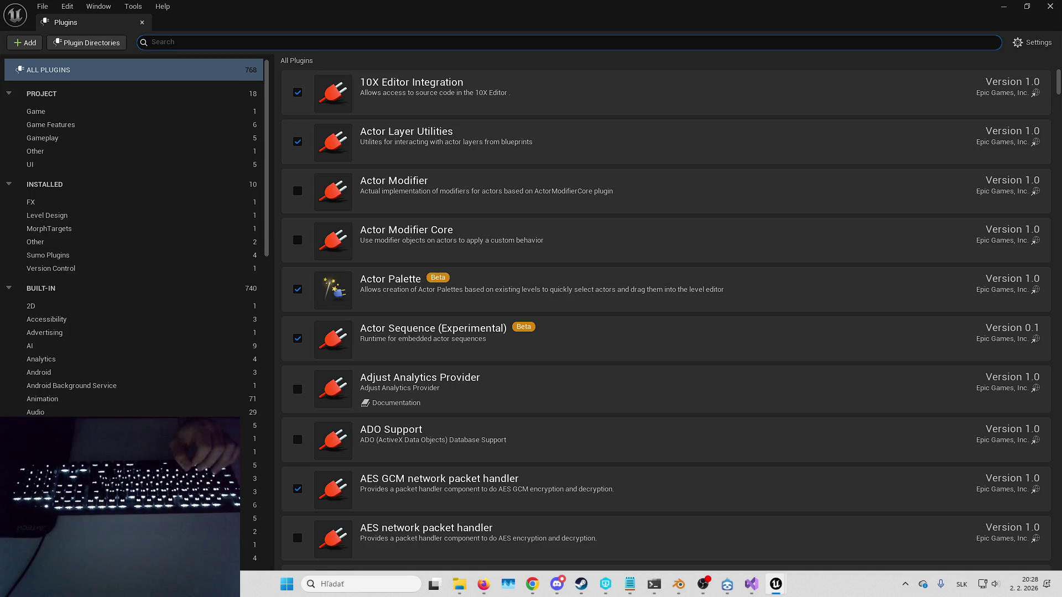
pyautogui.click(1030, 42)
pyautogui.click(1014, 67)
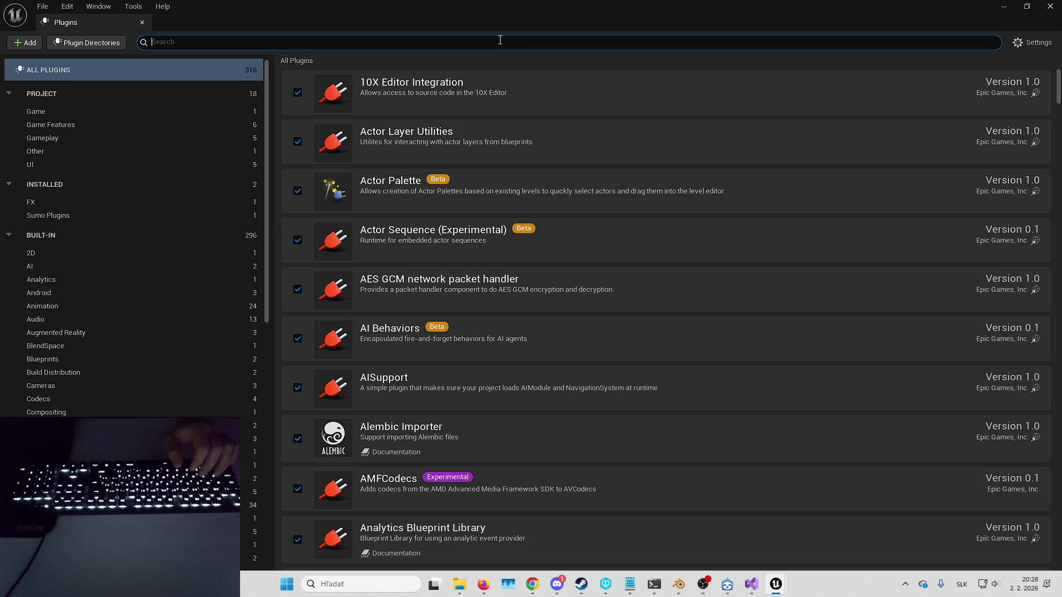
pyautogui.write('animation loco')
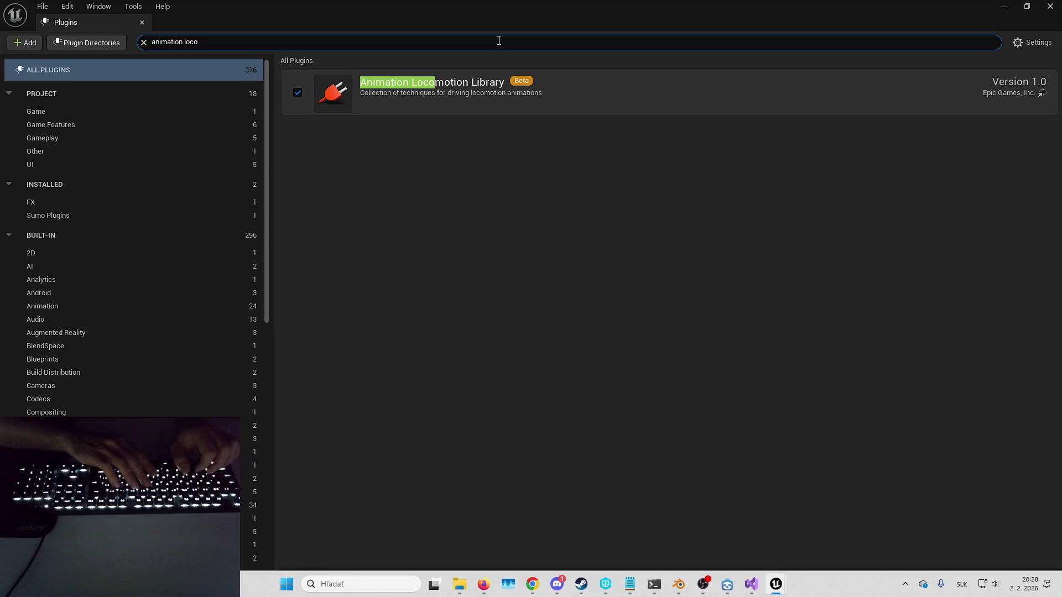
# Step: Search the enabled plugins for 'anim modif', 'anim shar', 'anim war' and 'blend'
pyautogui.hotkey('ctrl', 'a')
pyautogui.write('anim modif')
pyautogui.hotkey('ctrl', 'a')
pyautogui.write('anim shar')
pyautogui.hotkey('ctrl', 'a')
pyautogui.write('anim war')
pyautogui.hotkey('ctrl', 'a')
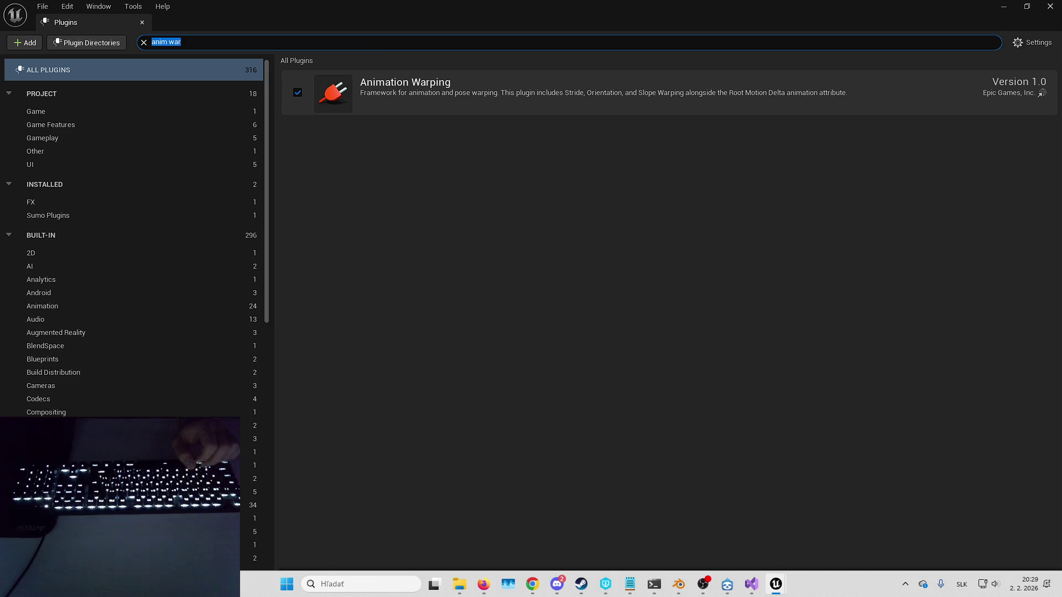
pyautogui.write('blend')
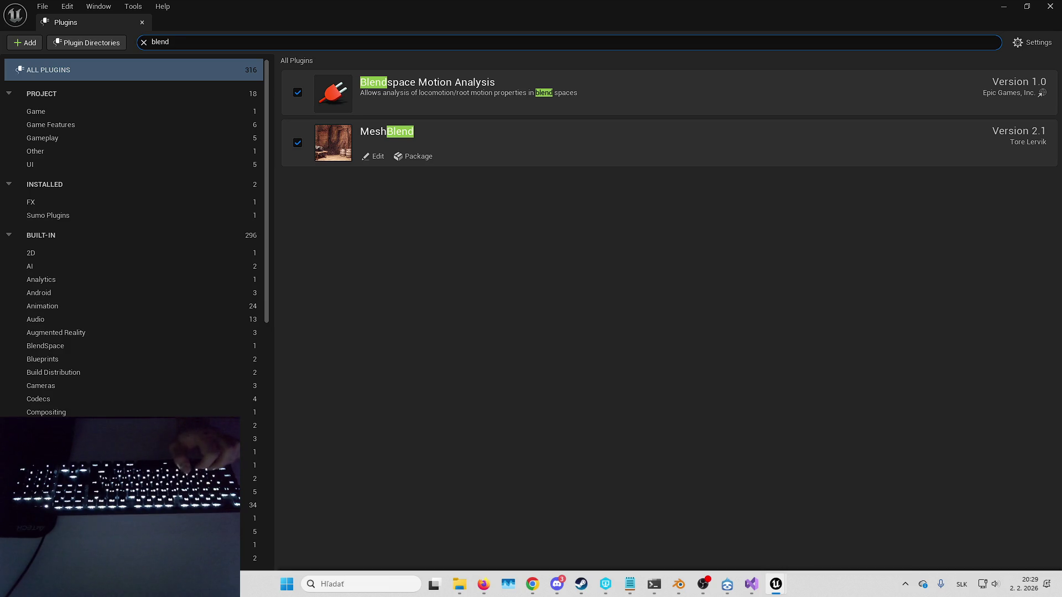
# Step: Look up 'choos', 'chooser', 'compos' and 'compute' among the enabled plugins
pyautogui.click(272, 39)
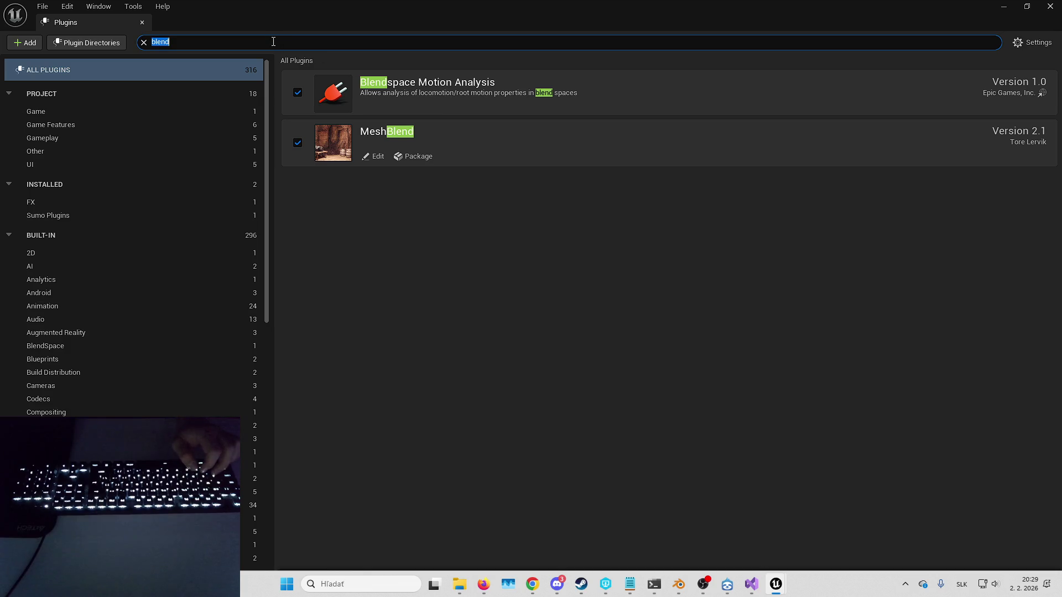
pyautogui.write('choos')
pyautogui.hotkey('ctrl', 'a')
pyautogui.write('chooser')
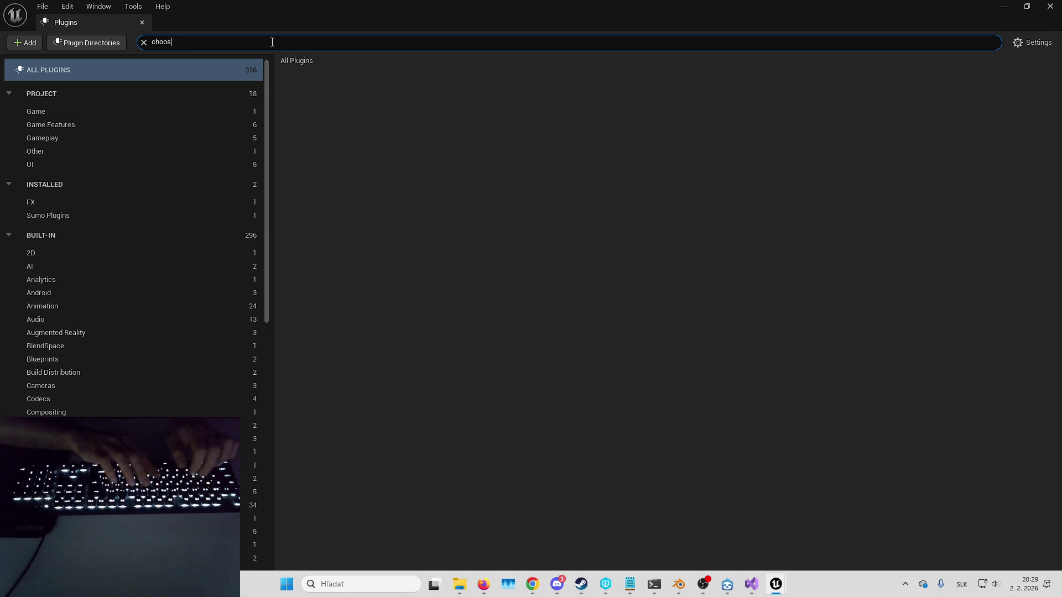
pyautogui.hotkey('ctrl', 'a')
pyautogui.press('BackSpace')
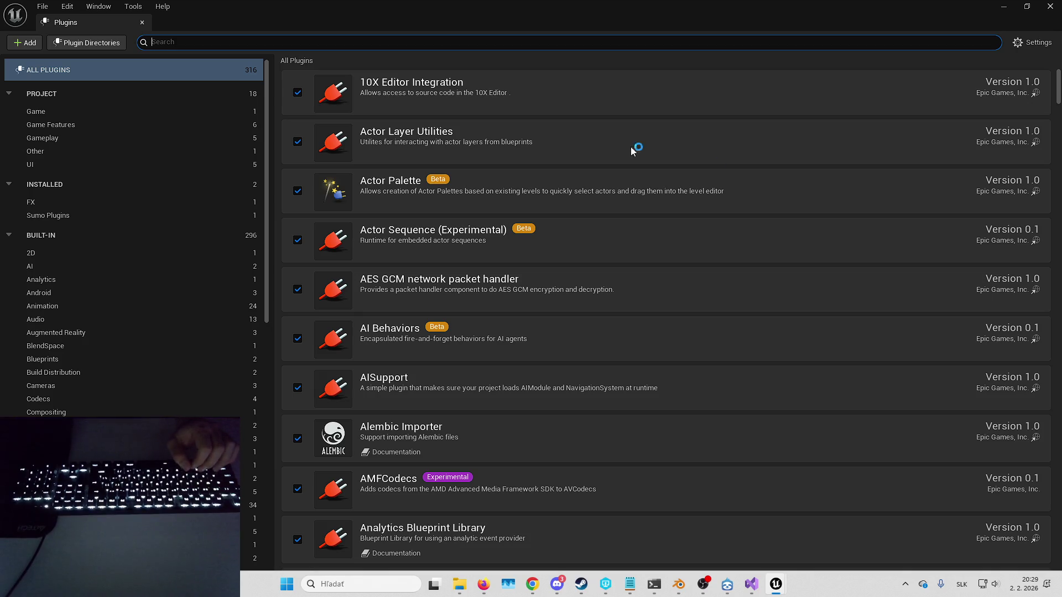
pyautogui.write('compos')
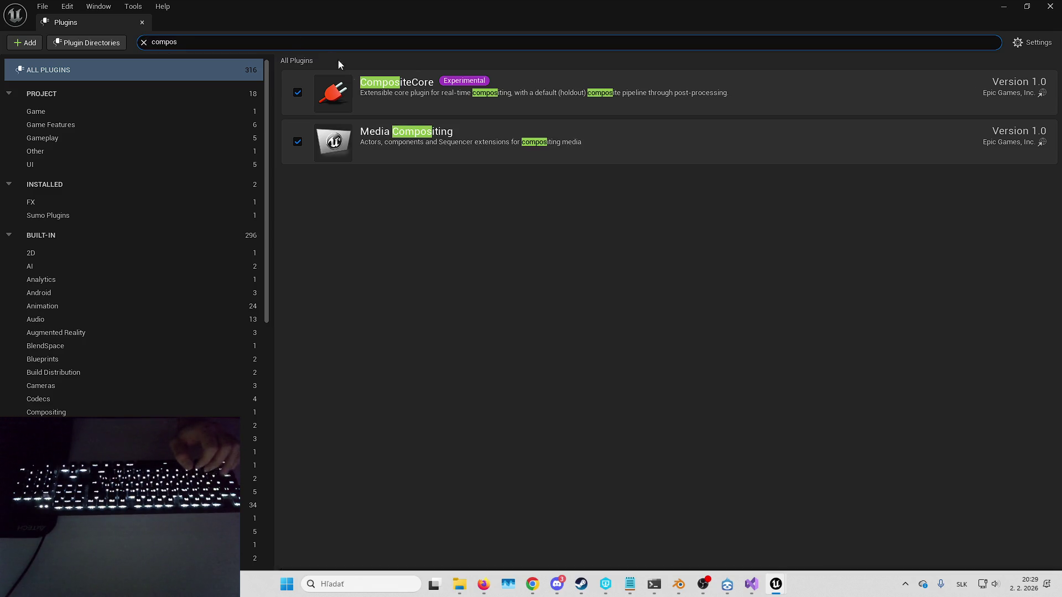
pyautogui.hotkey('ctrl', 'a')
pyautogui.write('compute')
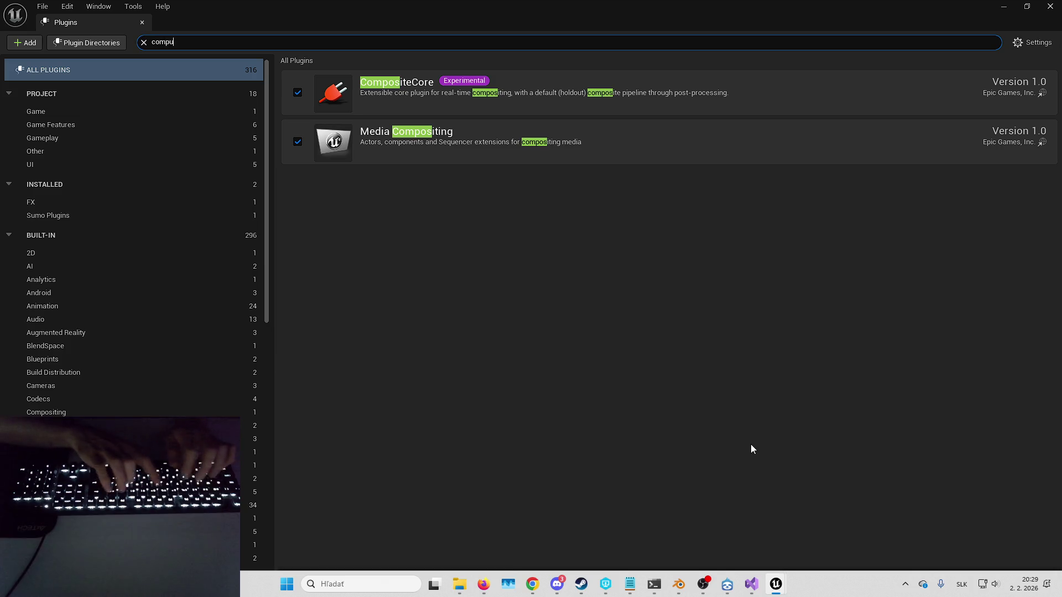
# Step: Check 'contex' and Control Rig among the enabled plugins, then clear the search
pyautogui.hotkey('ctrl', 'a')
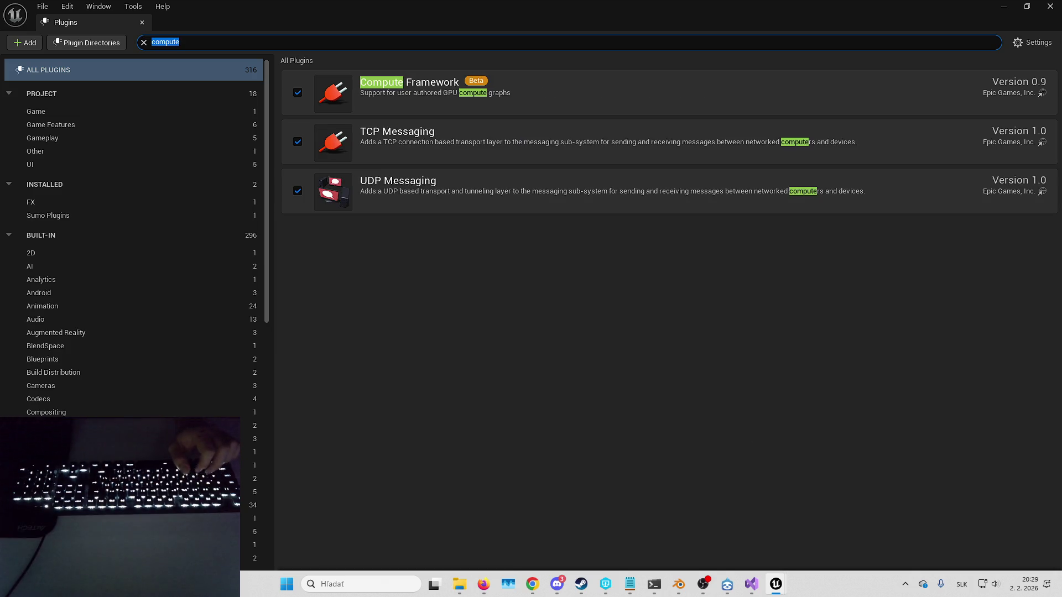
pyautogui.write('contex')
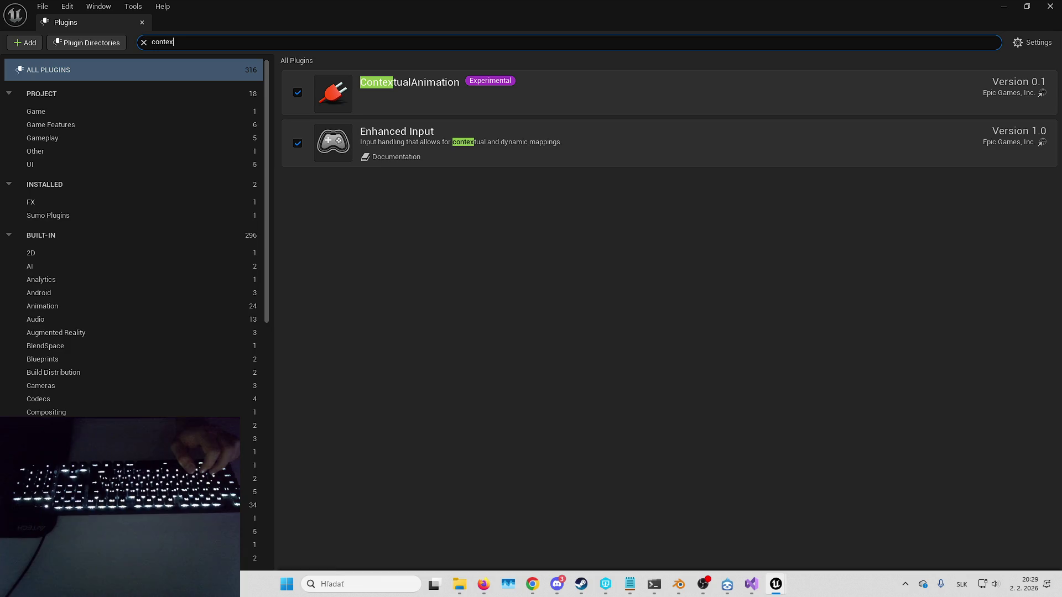
pyautogui.hotkey('ctrl', 'a')
pyautogui.write('controlr')
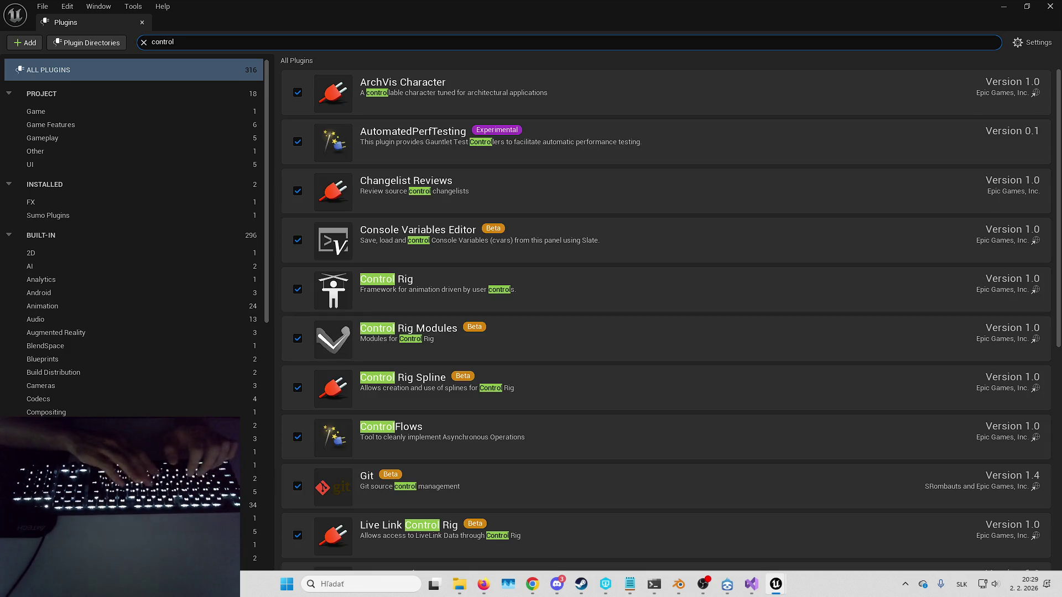
pyautogui.press('BackSpace')
pyautogui.write('r')
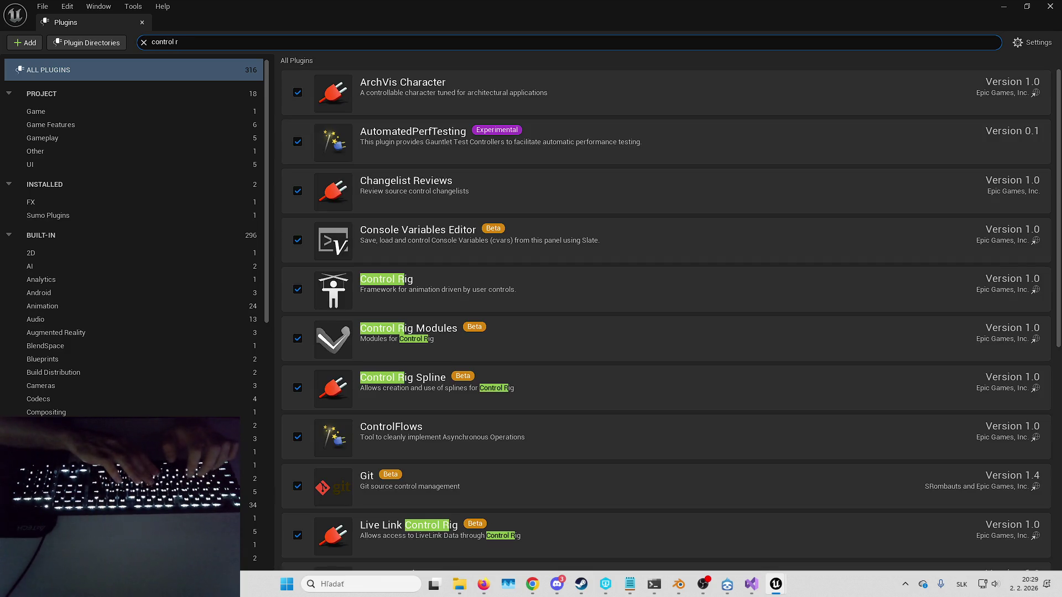
pyautogui.write('ig')
pyautogui.hotkey('ctrl', 'a')
pyautogui.press('BackSpace')
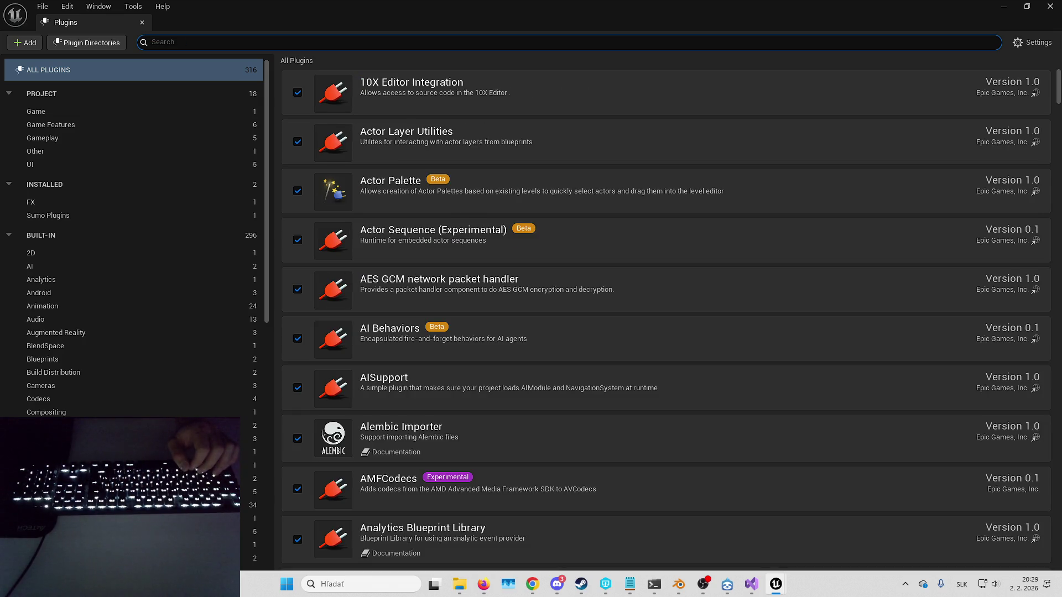
# Step: Search the enabled plugins for 'curve editor', 'deformer' and 'draw debug'
pyautogui.write('curve')
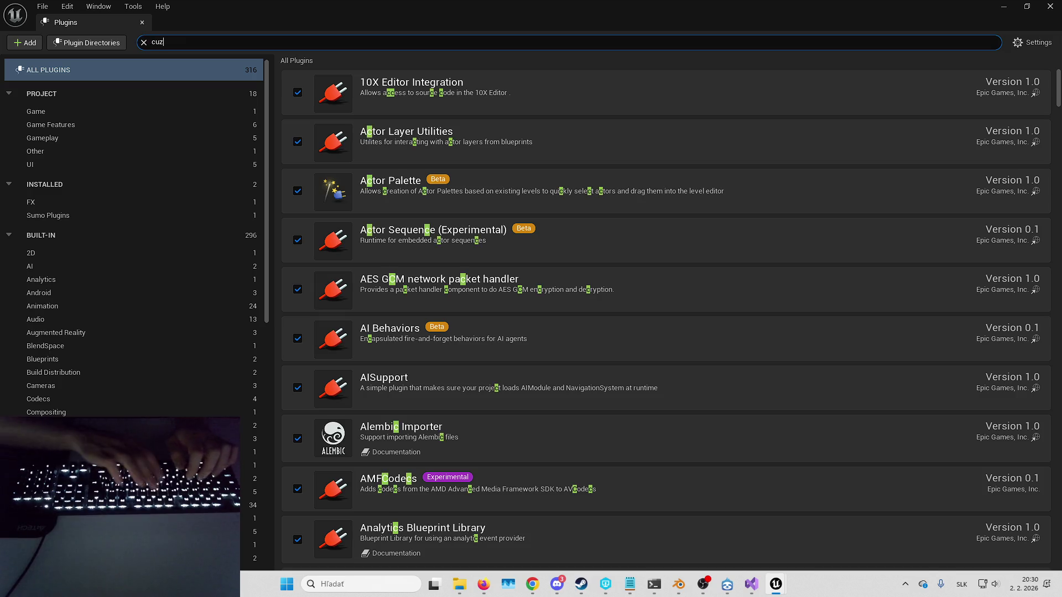
pyautogui.write(' editor')
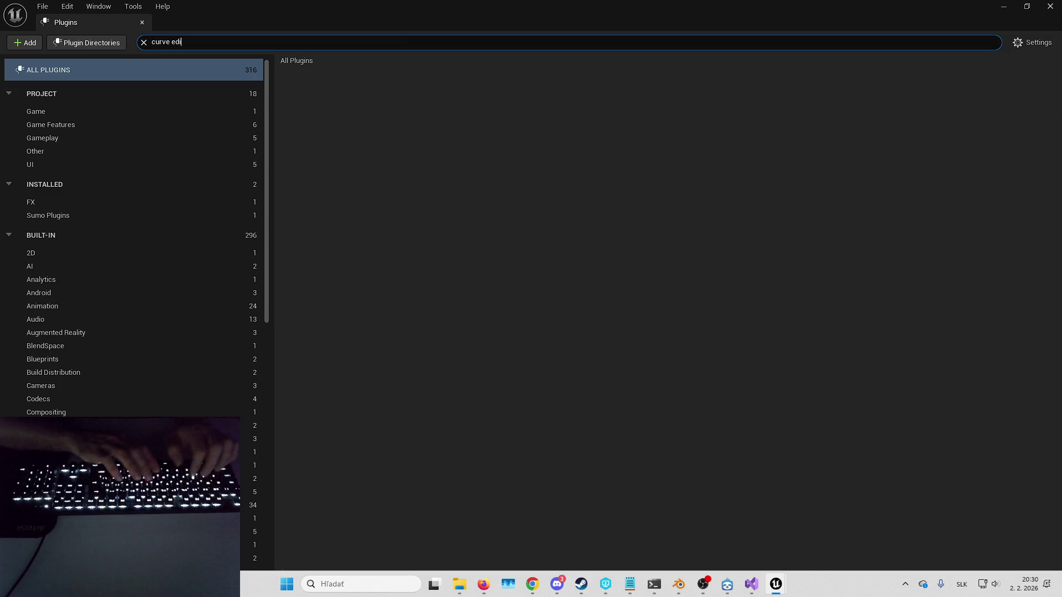
pyautogui.hotkey('ctrl', 'a')
pyautogui.press('BackSpace')
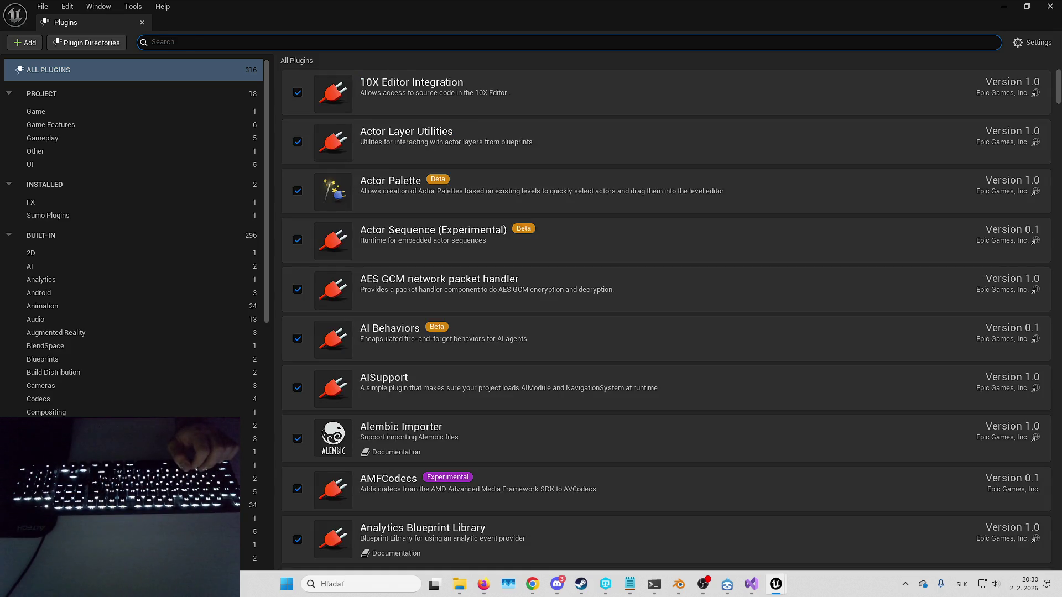
pyautogui.write('deformer')
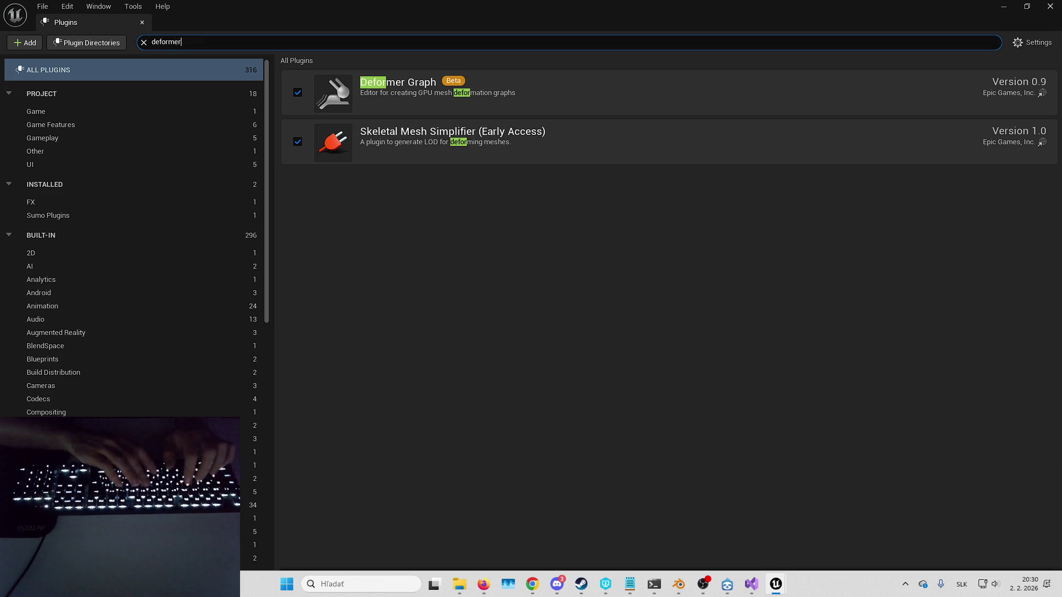
pyautogui.hotkey('ctrl', 'a')
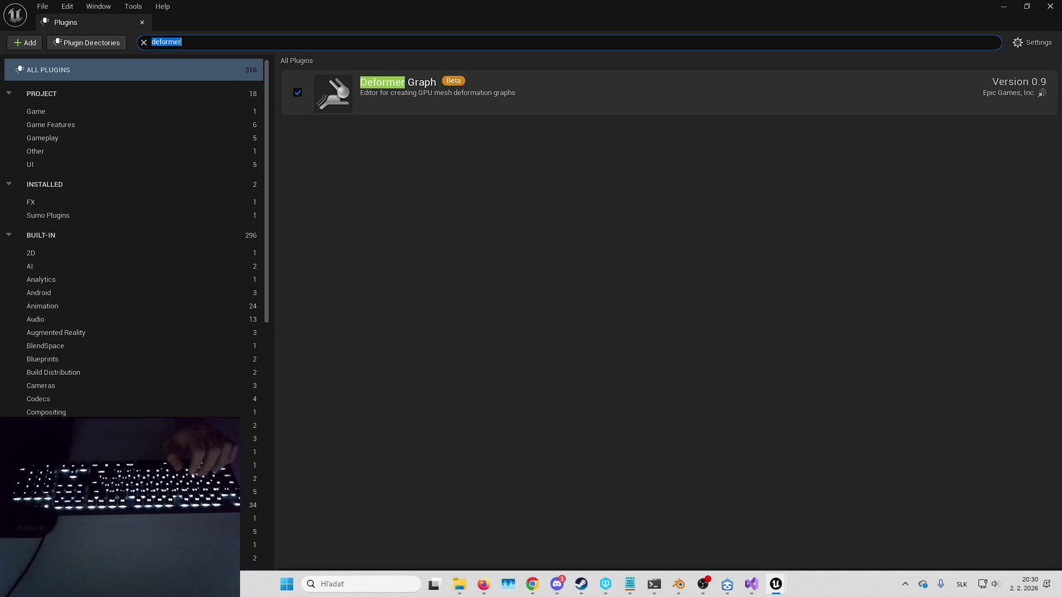
pyautogui.write('draw debug')
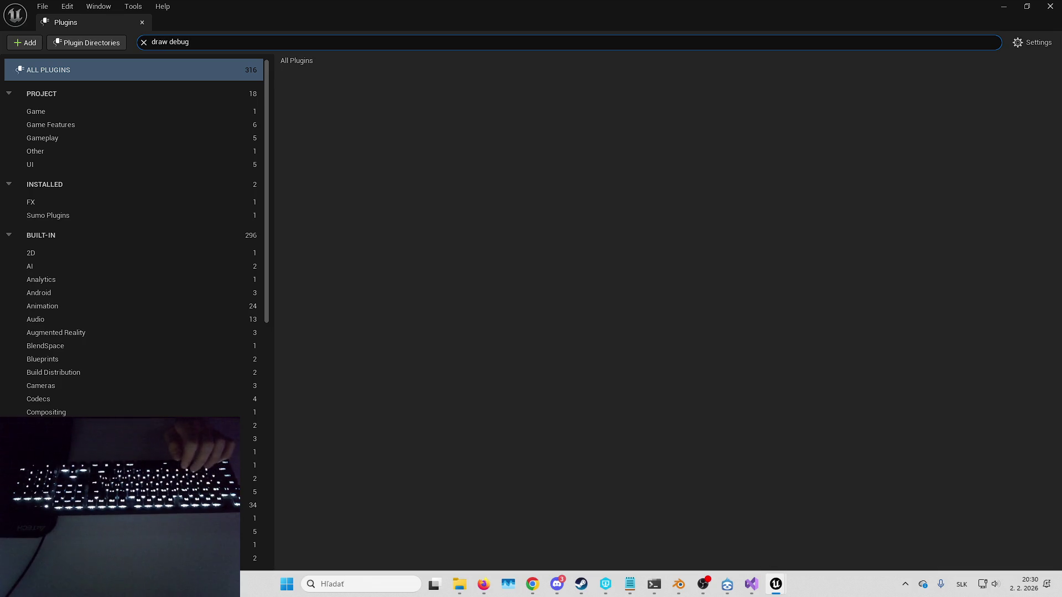
# Step: Show all plugins and enable the experimental Draw Debug Library plugin
pyautogui.click(1035, 44)
pyautogui.click(1029, 63)
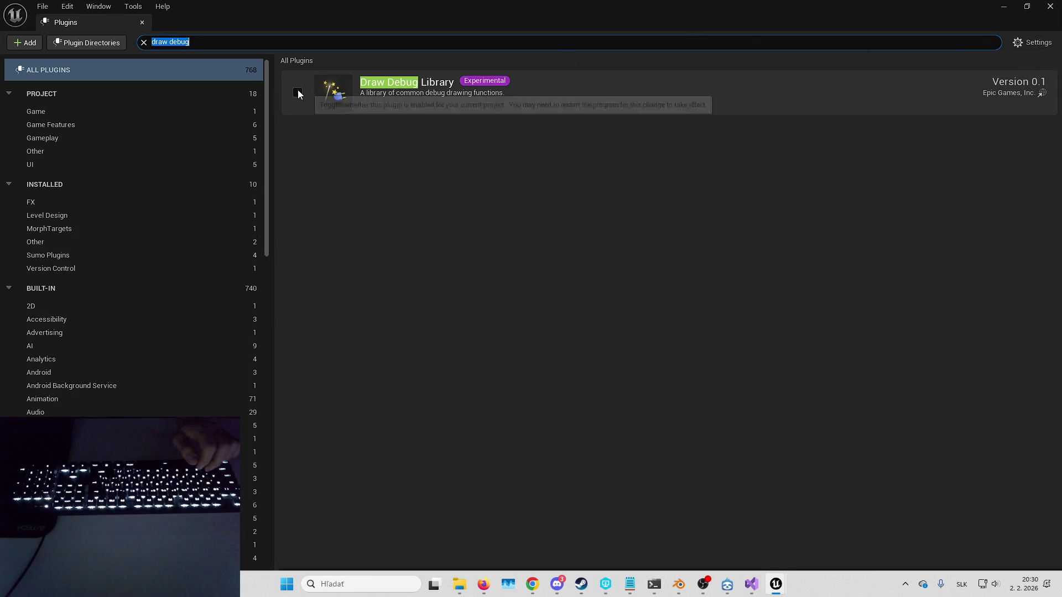
pyautogui.click(299, 94)
pyautogui.click(612, 319)
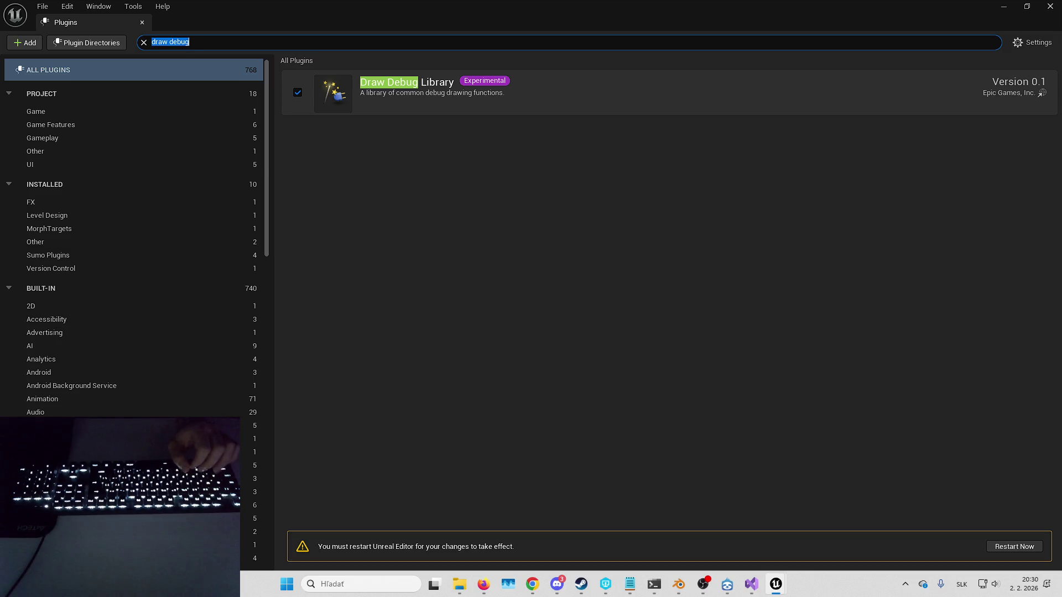
# Step: Search 'contex' and 'compositeco' to confirm CompositeCore is enabled, then search 'choos'
pyautogui.click(354, 40)
pyautogui.hotkey('ctrl', 'a')
pyautogui.write('c')
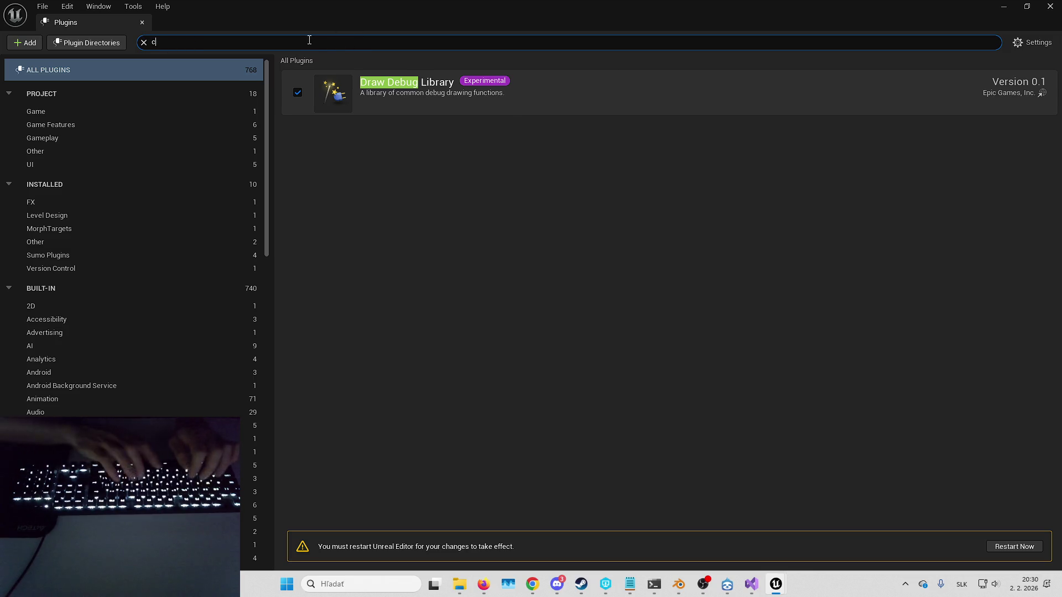
pyautogui.write('ontex')
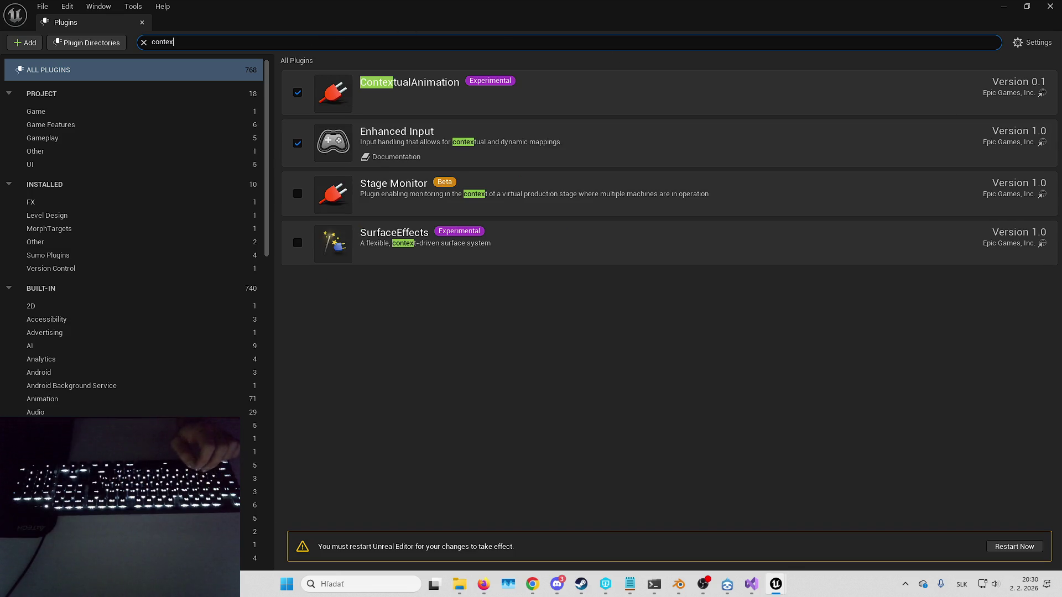
pyautogui.hotkey('ctrl', 'a')
pyautogui.write('com')
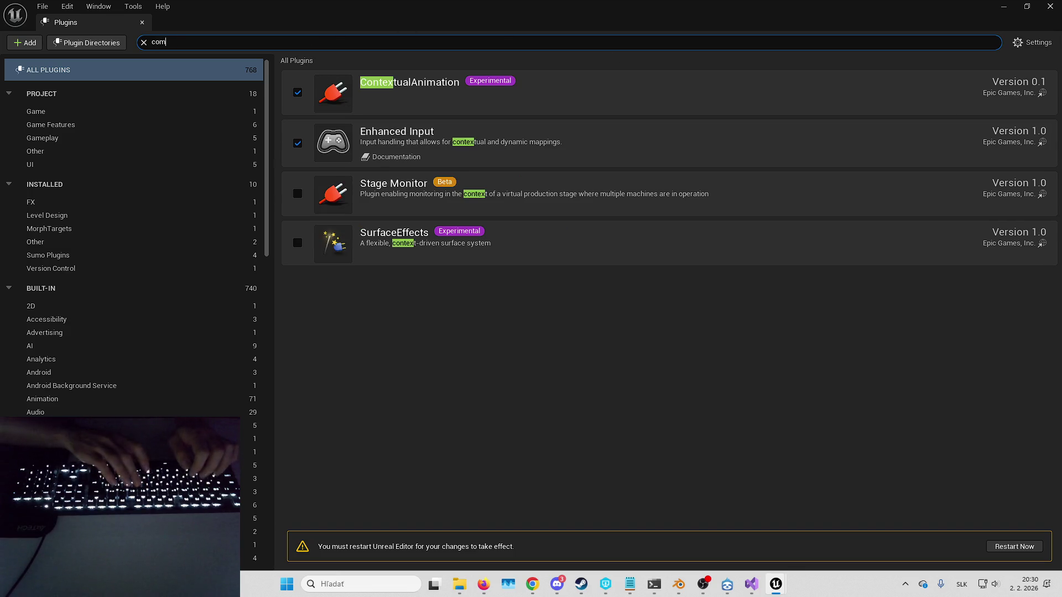
pyautogui.write('positeco')
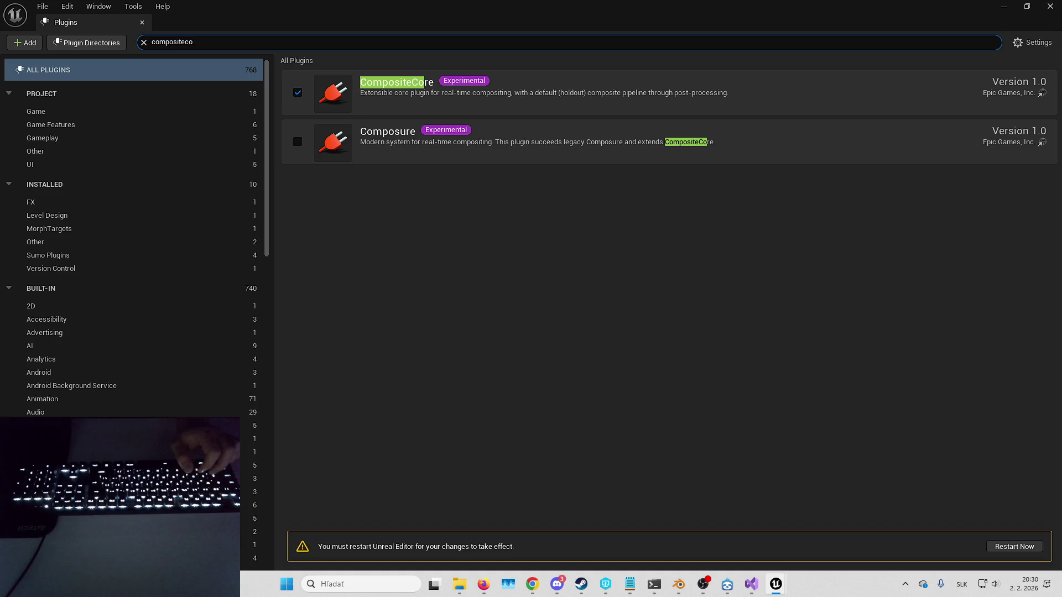
pyautogui.hotkey('ctrl', 'a')
pyautogui.write('choos')
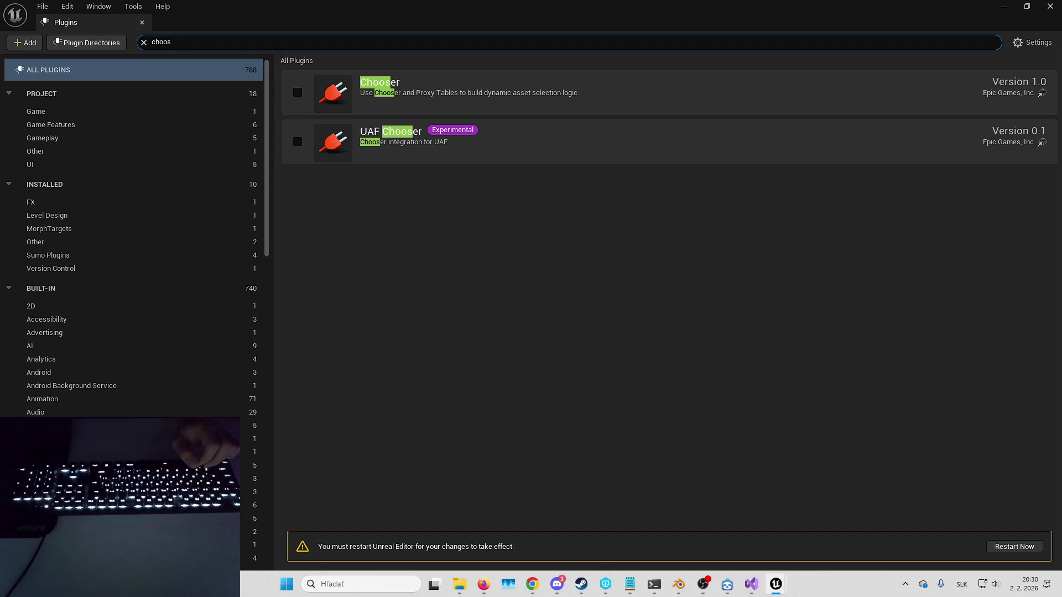
# Step: Enable Chooser, then search 'def', 'editor scrip' and 'editor debu' to verify those plugins
pyautogui.click(301, 94)
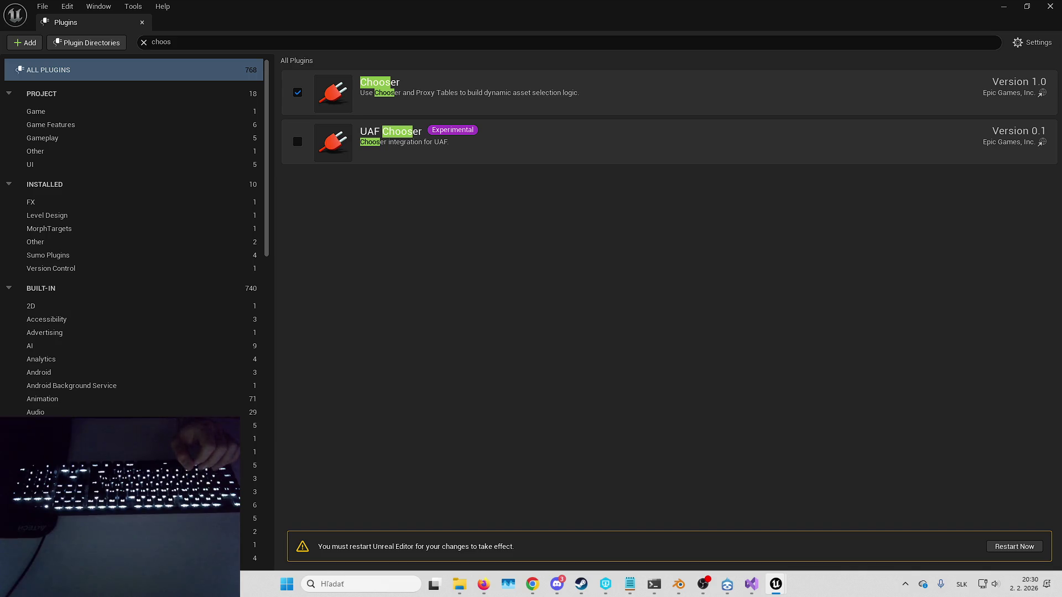
pyautogui.click(319, 43)
pyautogui.write('def')
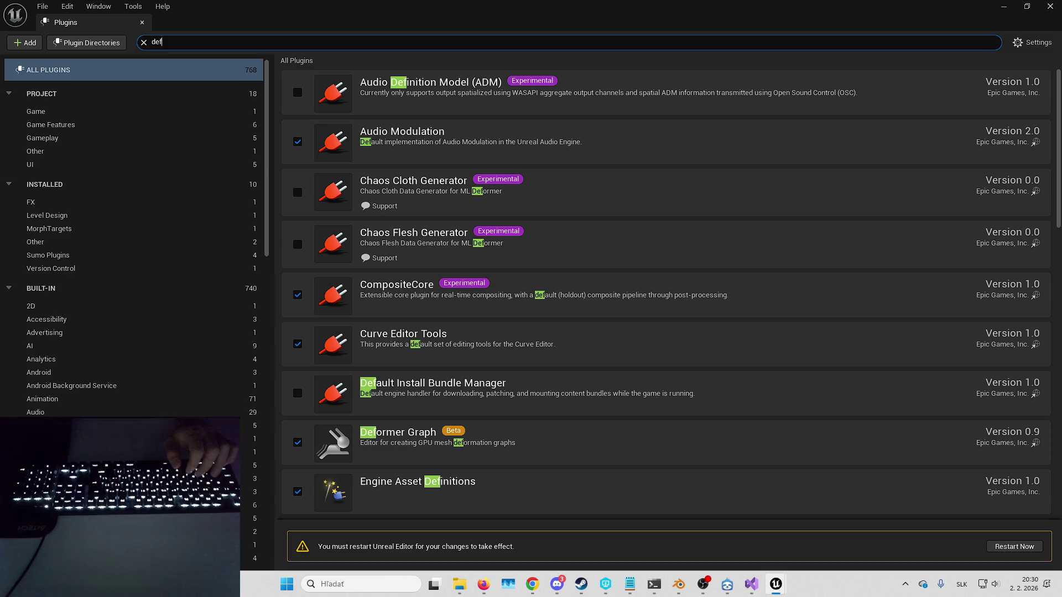
pyautogui.hotkey('ctrl', 'a')
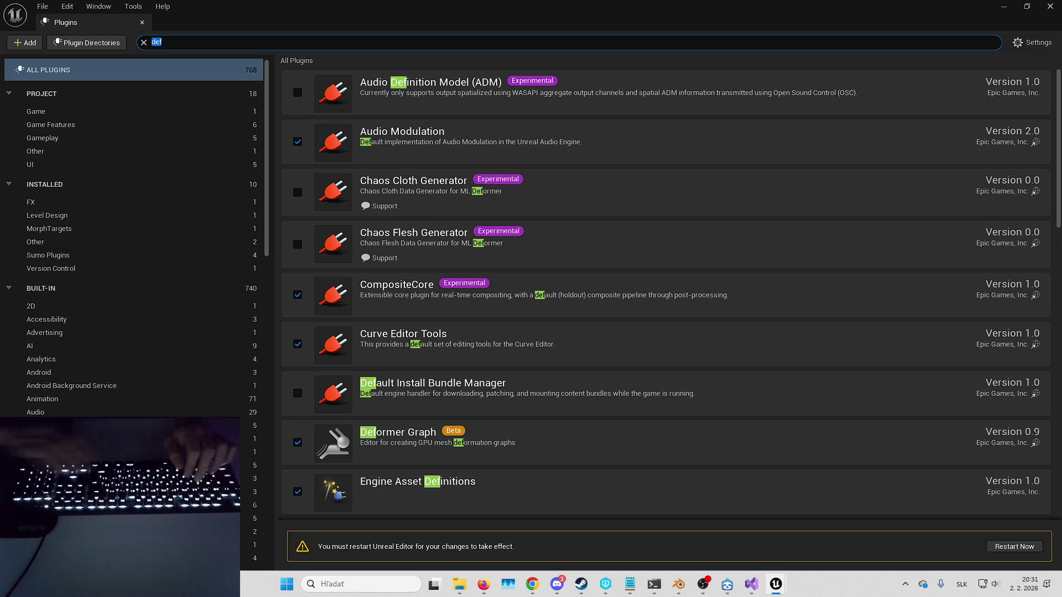
pyautogui.write('editor scrip')
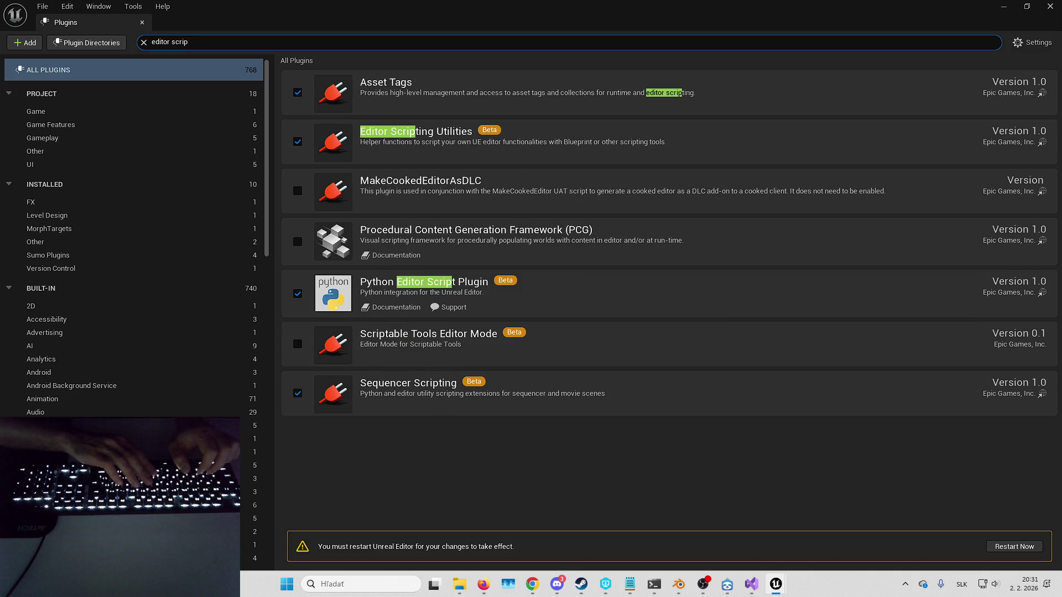
pyautogui.hotkey('ctrl', 'a')
pyautogui.write('editor debu')
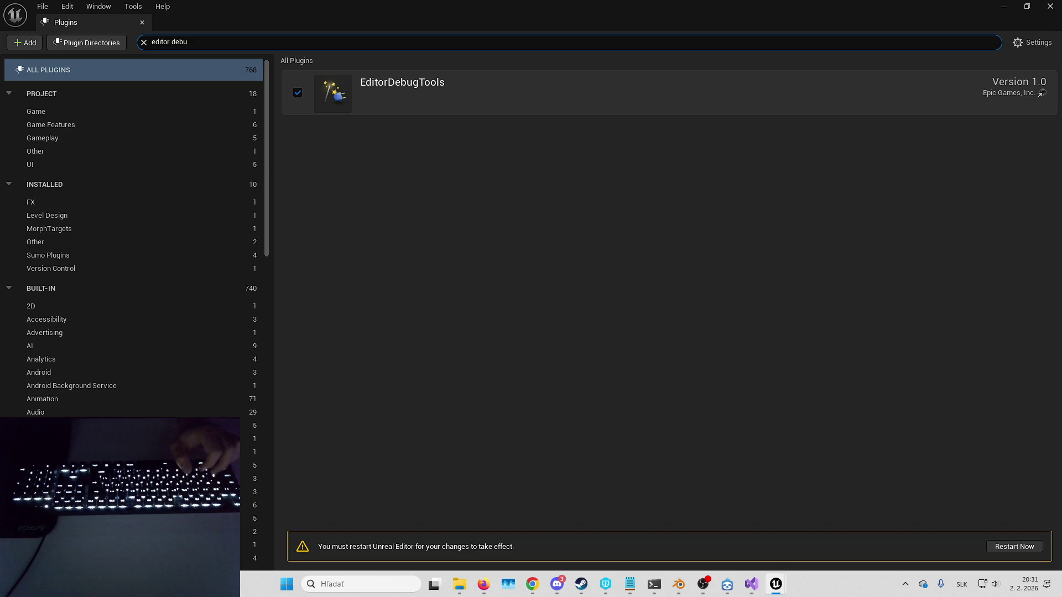
# Step: Search for Full Body IK, Gameplay Abilities and Gameplay Cameras, then clear the search
pyautogui.write('full body ik')
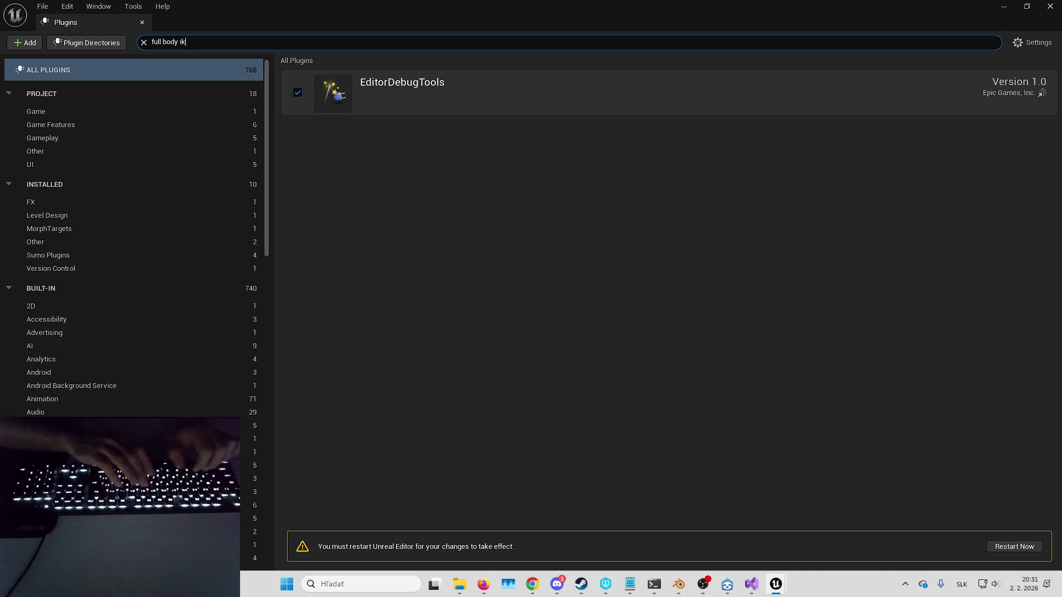
pyautogui.hotkey('ctrl', 'a')
pyautogui.write('gameplay abi')
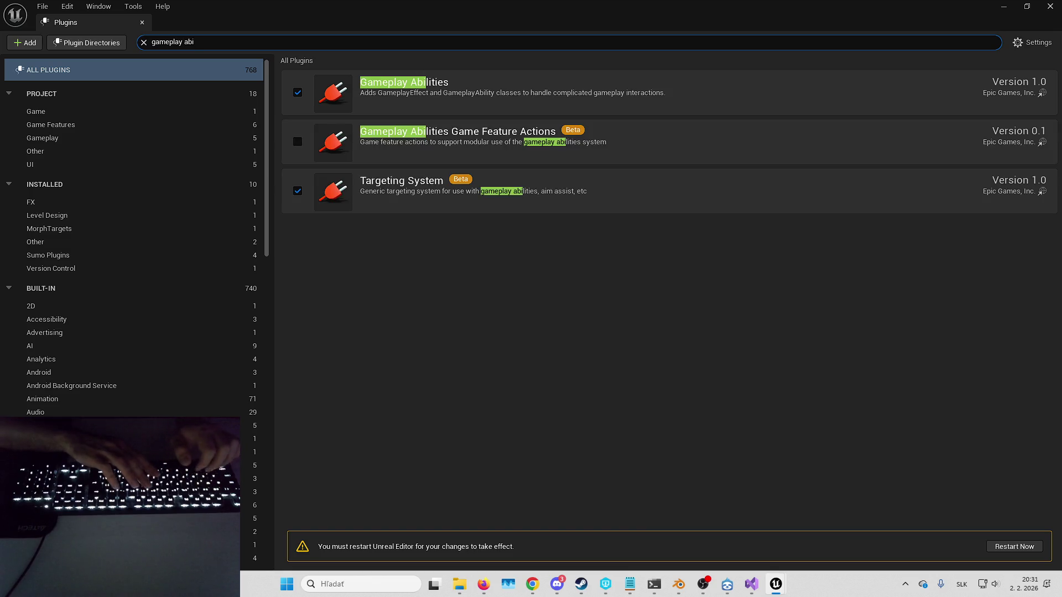
pyautogui.hotkey('ctrl', 'a')
pyautogui.write('gameplay cam')
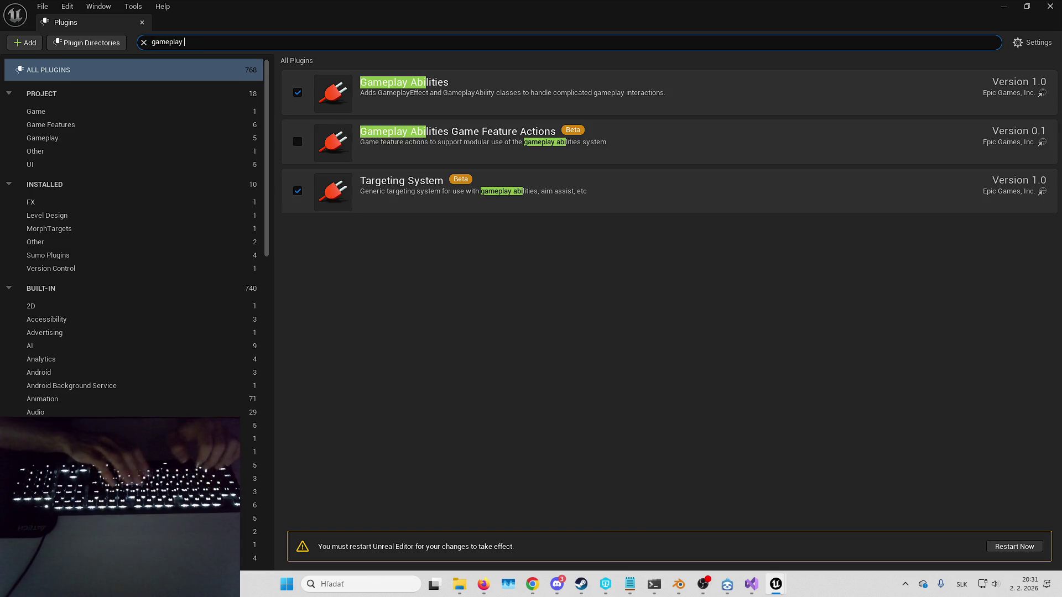
pyautogui.hotkey('ctrl', 'a')
pyautogui.press('BackSpace')
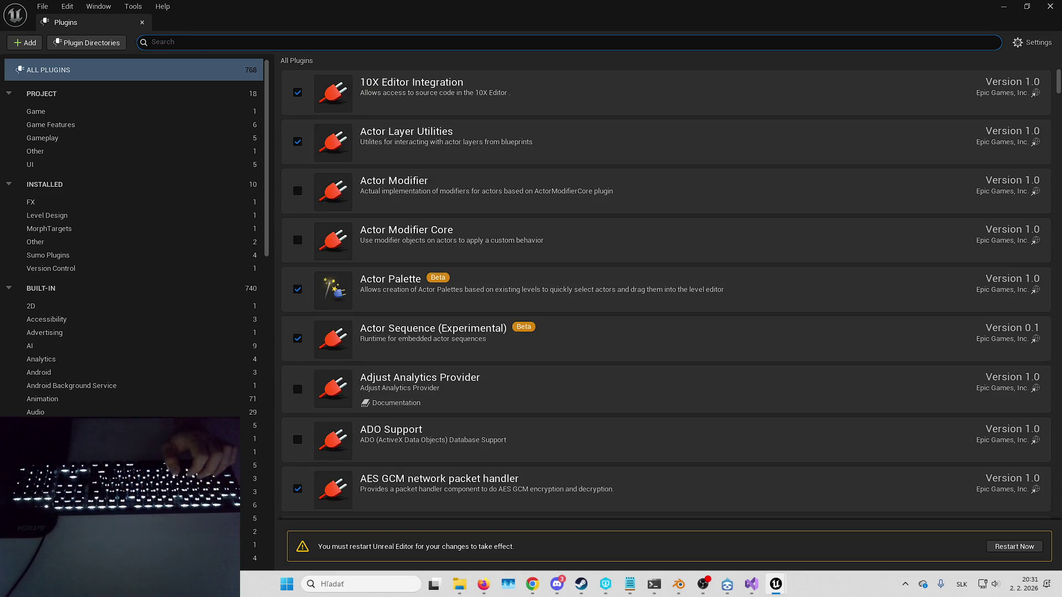
# Step: Check GameplayInteractions, 'global conf' and IK Rig, then search for 'interch'
pyautogui.write('gameplay inte')
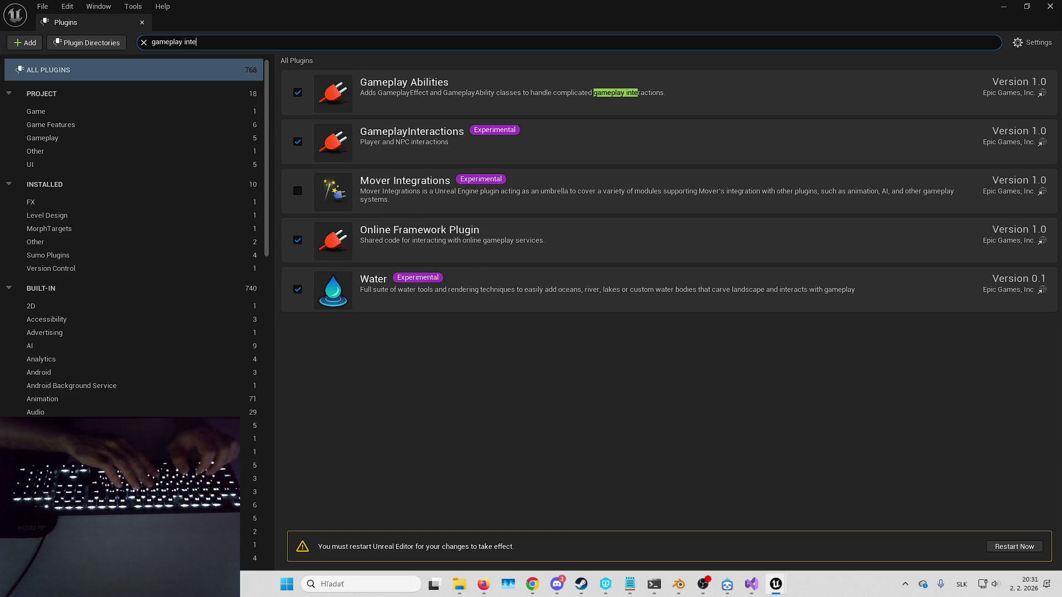
pyautogui.hotkey('ctrl', 'a')
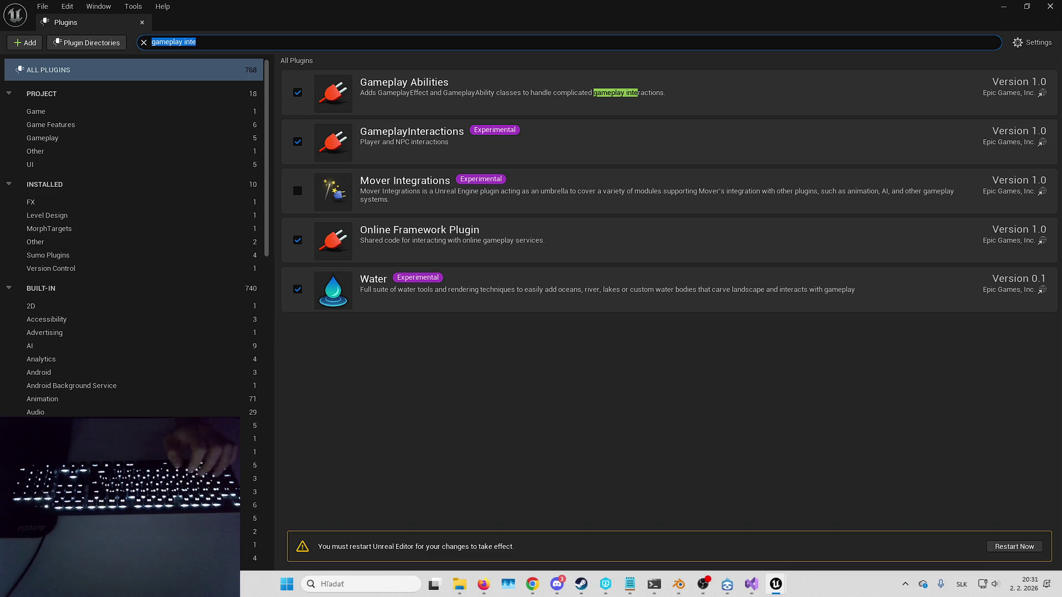
pyautogui.write('global conf')
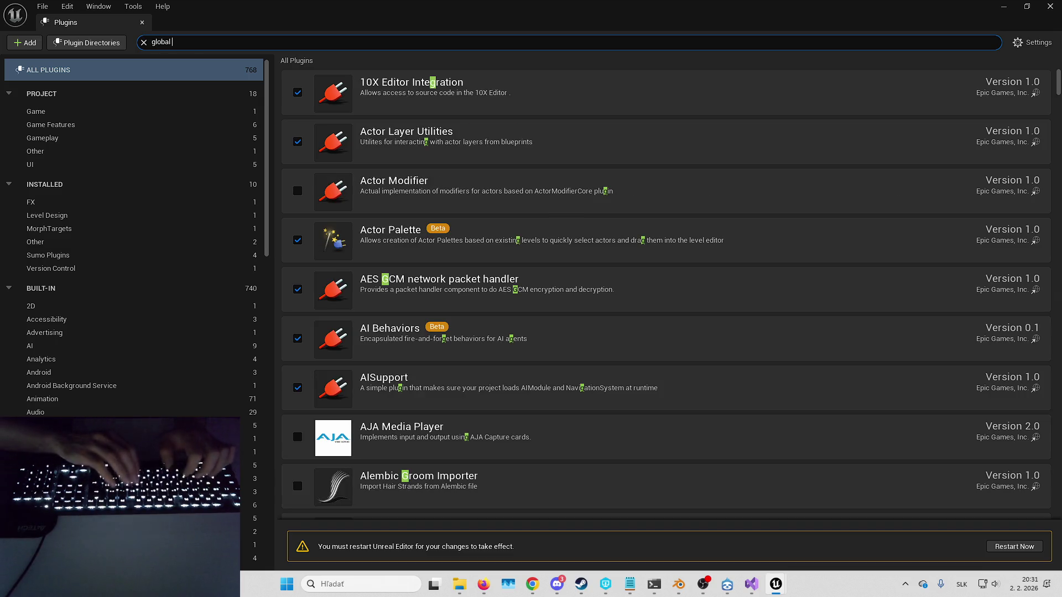
pyautogui.hotkey('ctrl', 'a')
pyautogui.press('BackSpace')
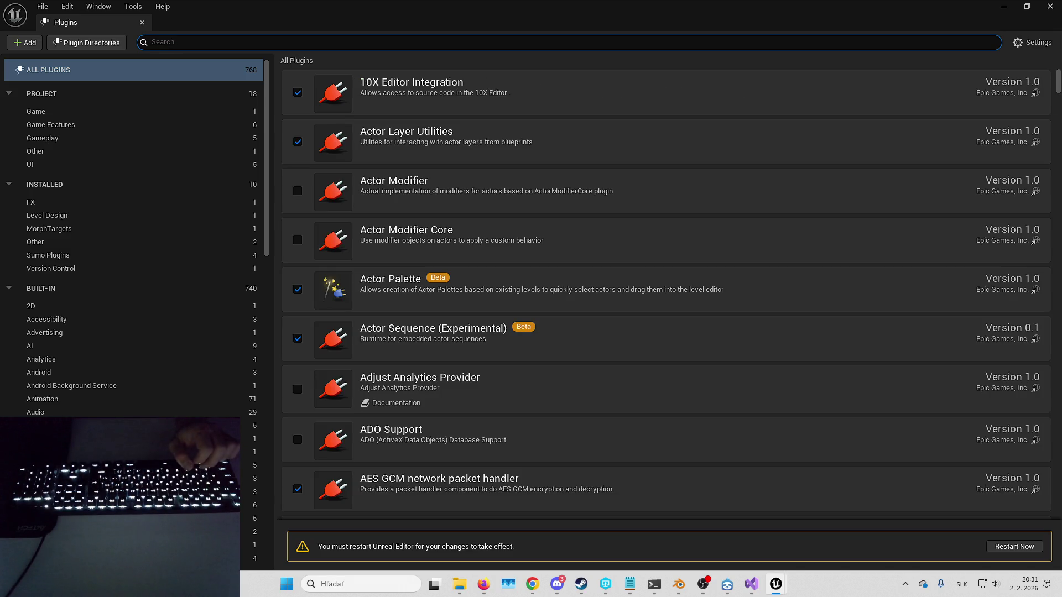
pyautogui.write('ik rig')
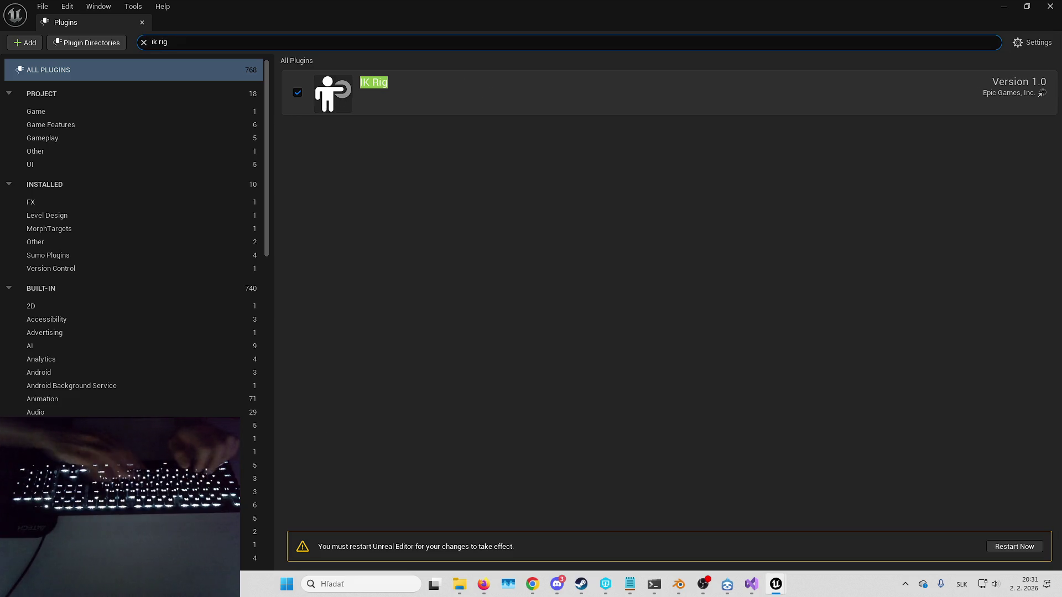
pyautogui.hotkey('ctrl', 'a')
pyautogui.press('BackSpace')
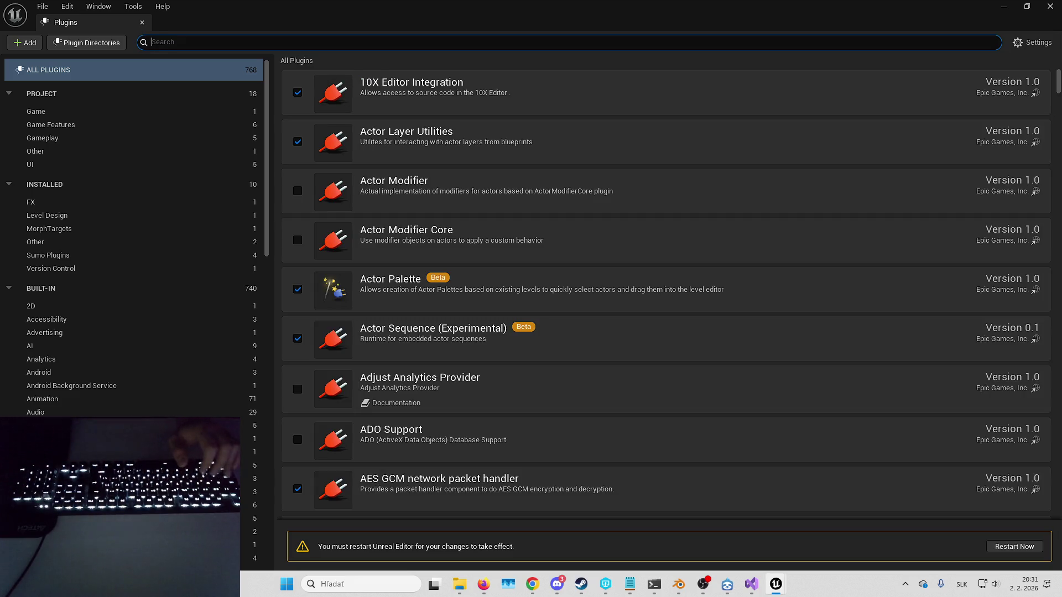
pyautogui.write('interch')
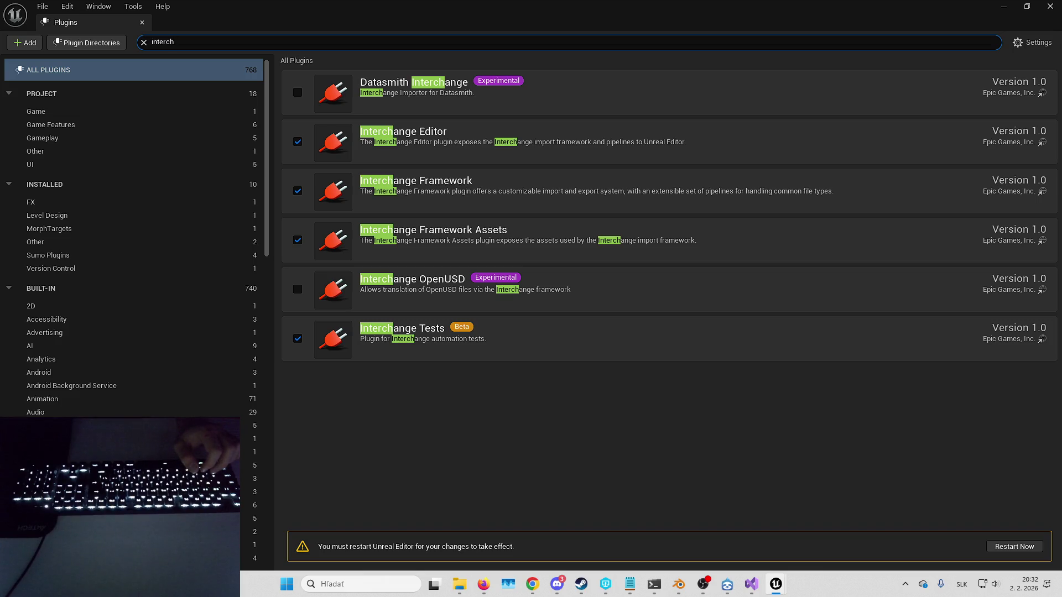
# Step: Search for 'k develop inte' and 'live link con' to verify Live Link Control Rig
pyautogui.hotkey('ctrl', 'a')
pyautogui.write('k develop inte')
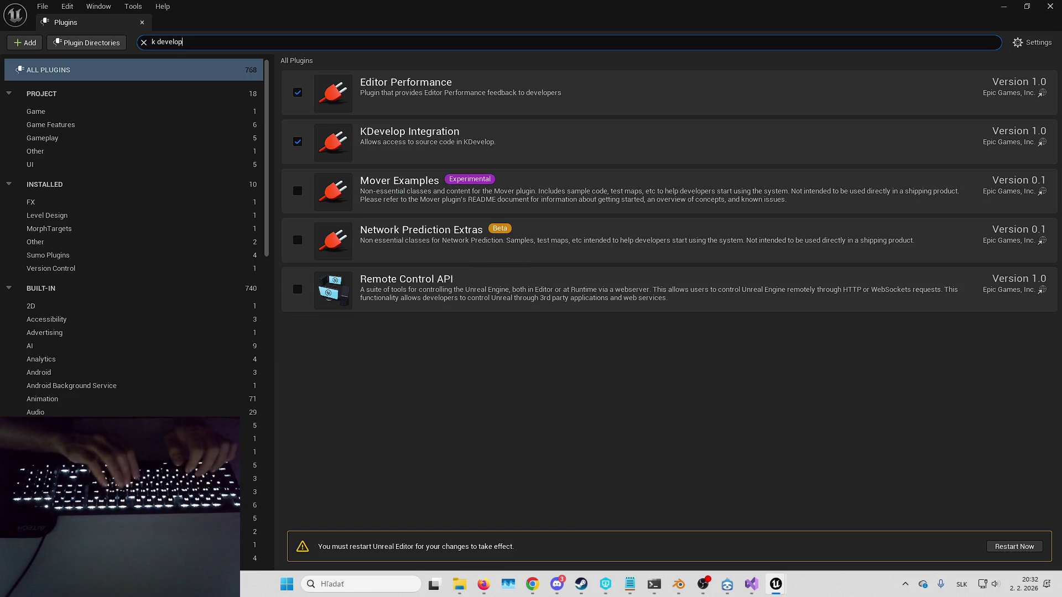
pyautogui.hotkey('ctrl', 'a')
pyautogui.press('BackSpace')
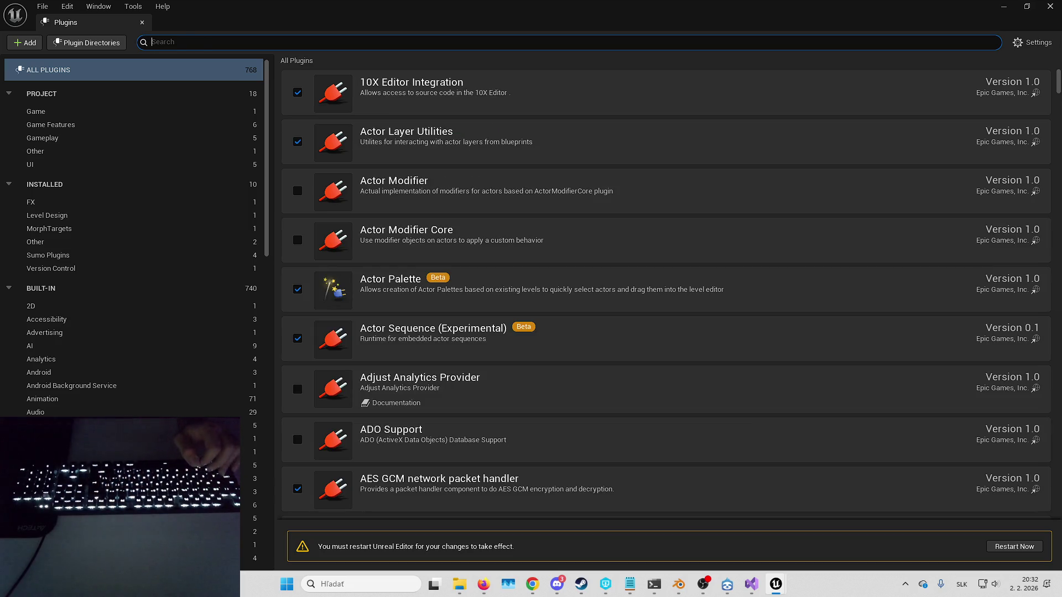
pyautogui.write('live link con')
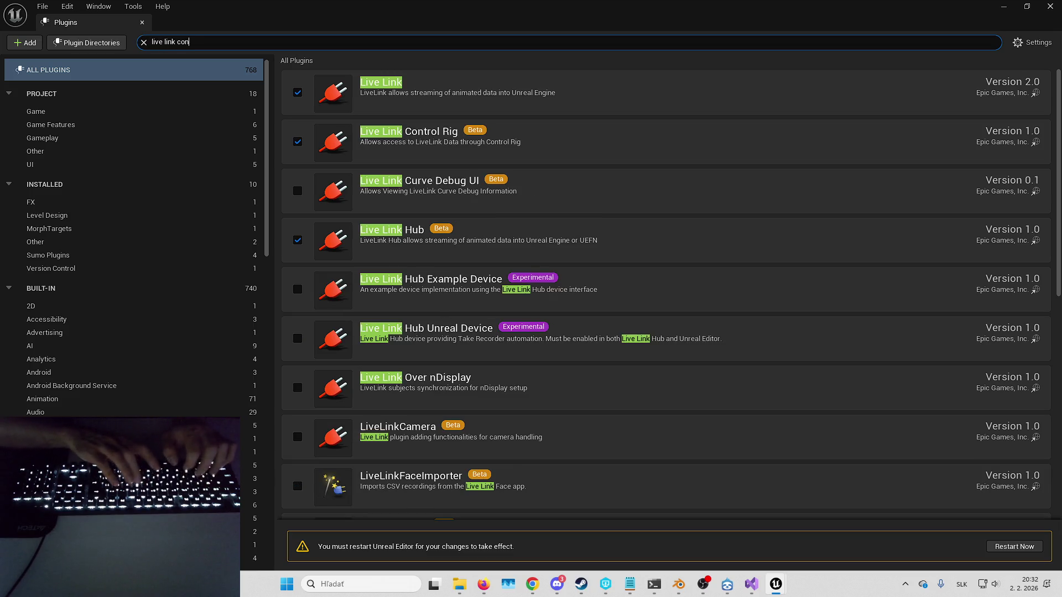
pyautogui.hotkey('ctrl', 'a')
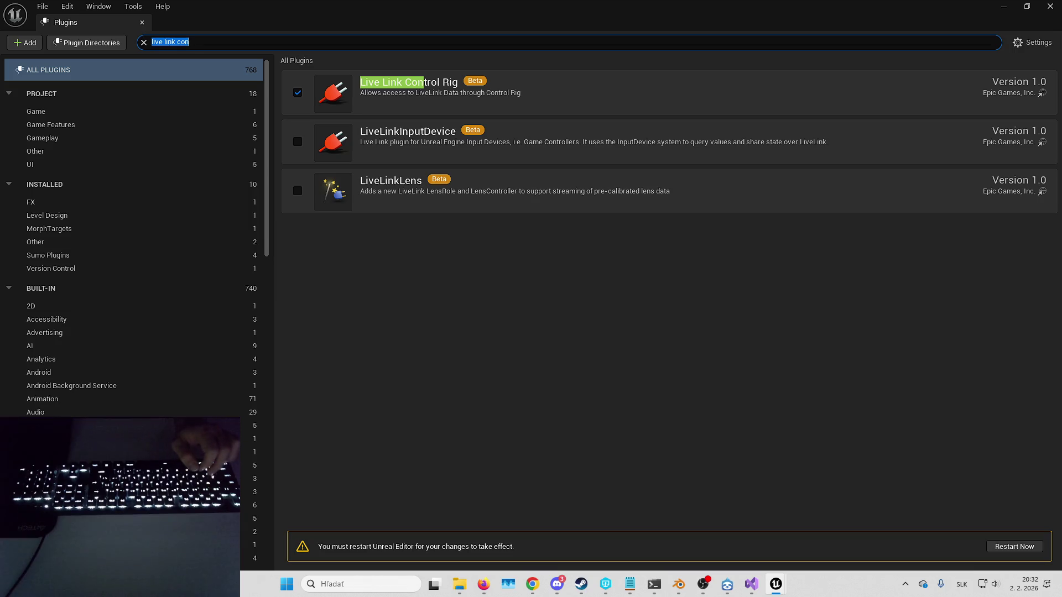
# Step: Enable the experimental Locomotor plugin, then search 'mass ins' to check Mass Insights
pyautogui.write('locomo')
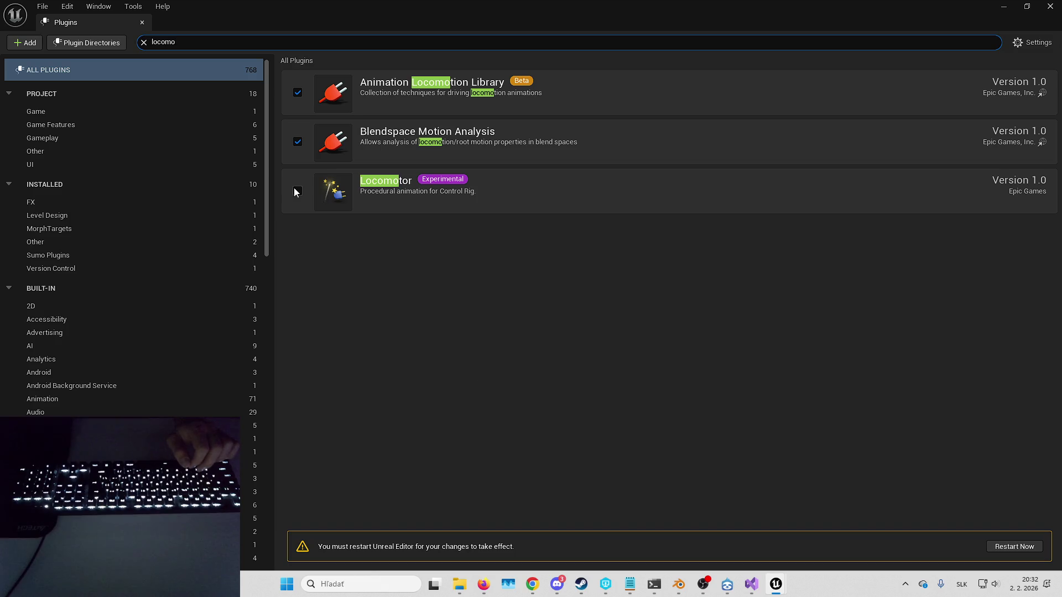
pyautogui.click(294, 189)
pyautogui.click(603, 318)
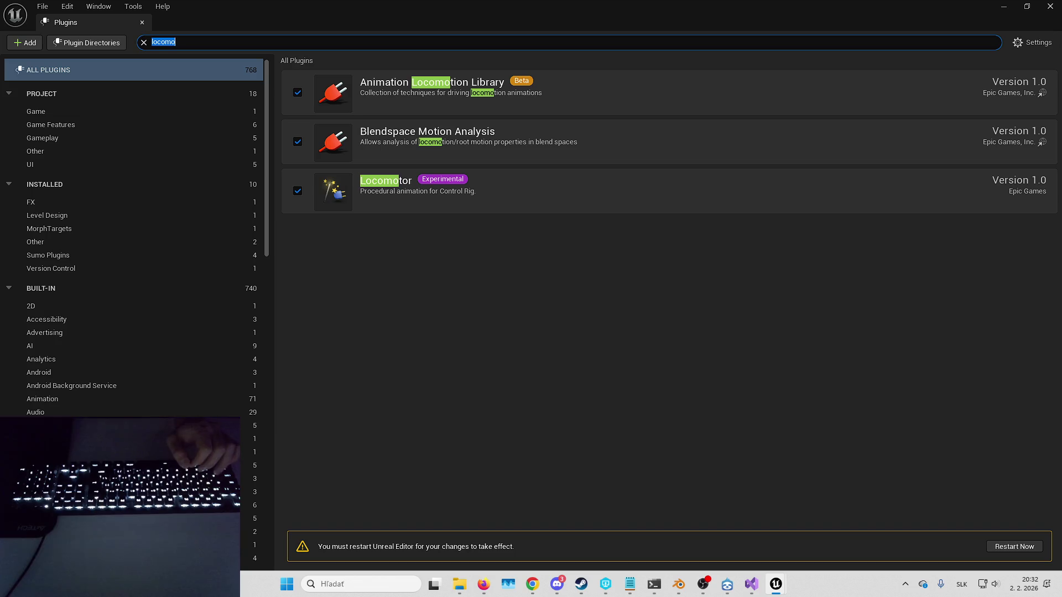
pyautogui.doubleClick(265, 42)
pyautogui.write('mass ins')
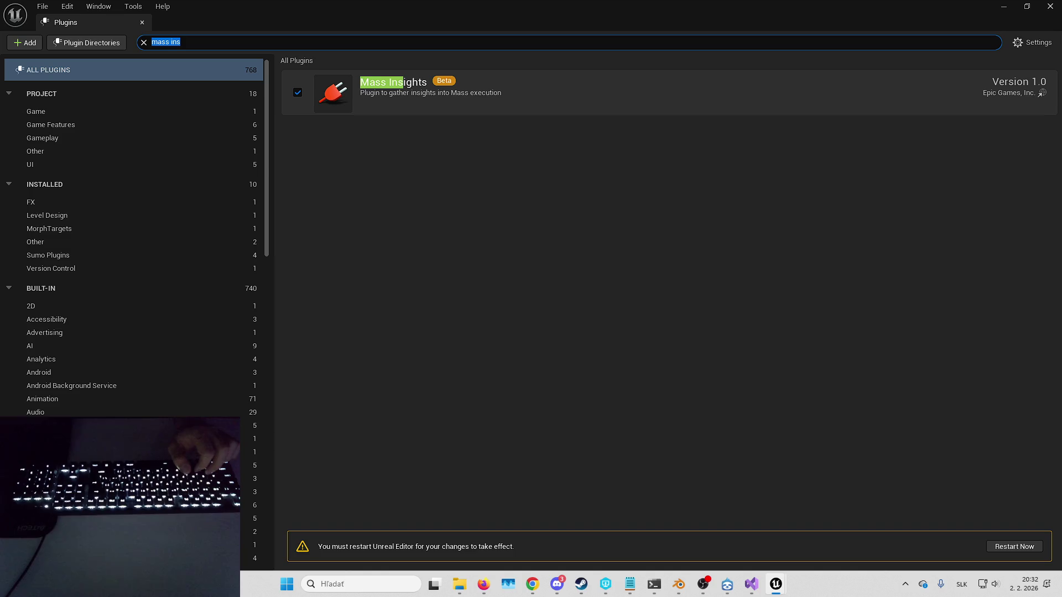